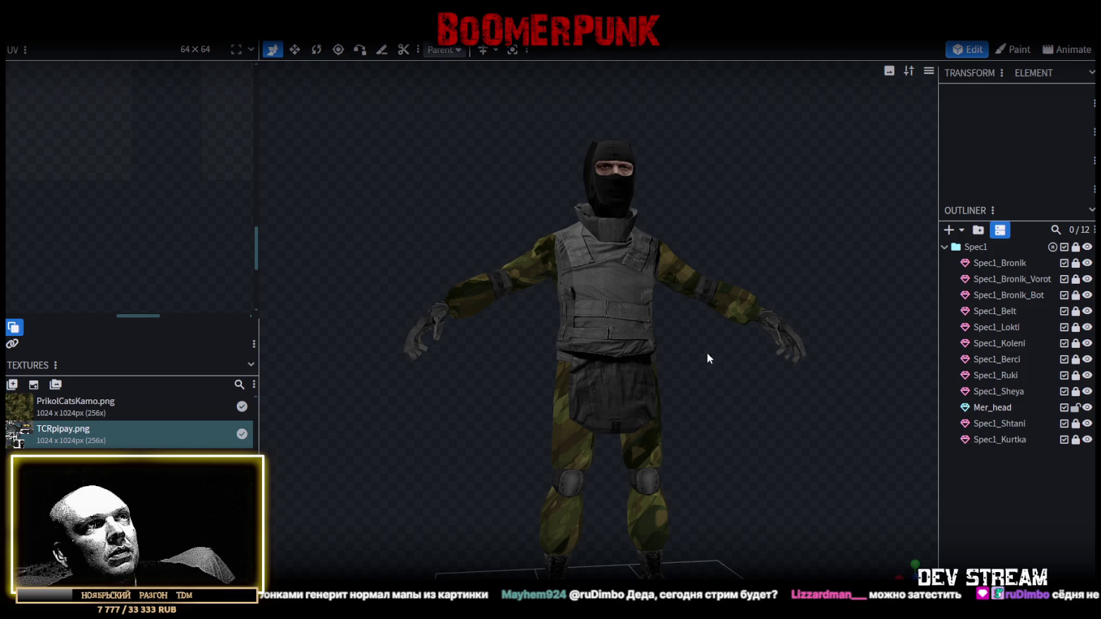
Zoom in on the soldier model's torso and head in Blockbench, then switch to Mixamo
scroll(708, 351, "up", 5)
mouse_move(706, 354)
left_mouse_down()
mouse_move(801, 469)
mouse_move(700, 179)
mouse_move(668, 180)
mouse_move(888, 185)
mouse_move(654, 184)
mouse_move(803, 187)
mouse_move(778, 192)
left_mouse_up()
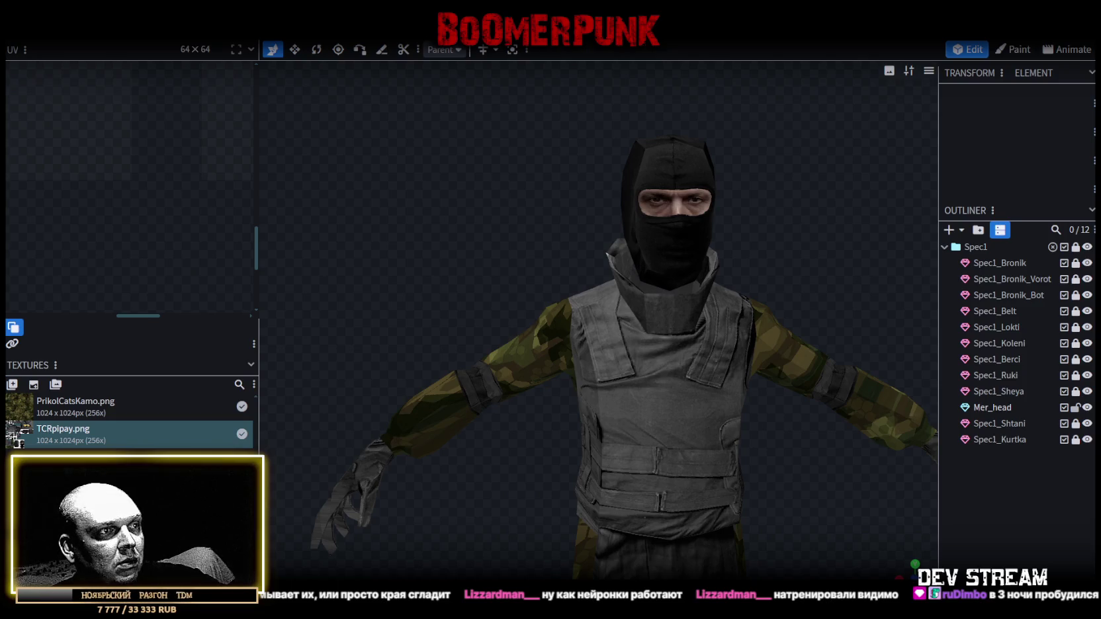
key("alt+Tab")
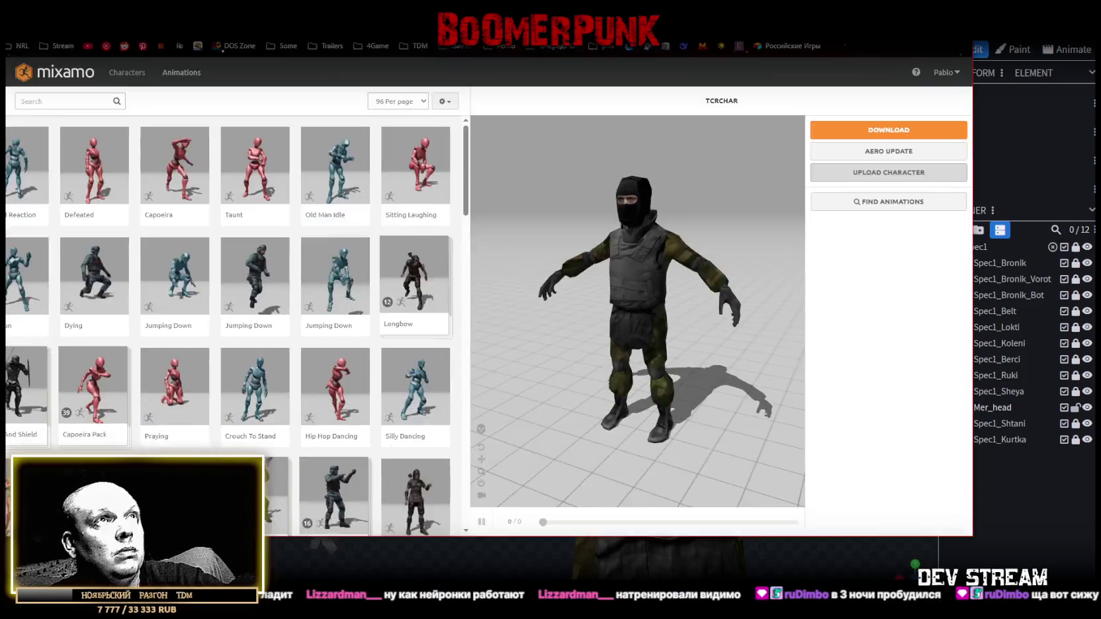
Preview Hip Hop Dancing, then Silly Dancing on TCRCHAR, orbiting to view the dancer from all sides
left_click(400, 396)
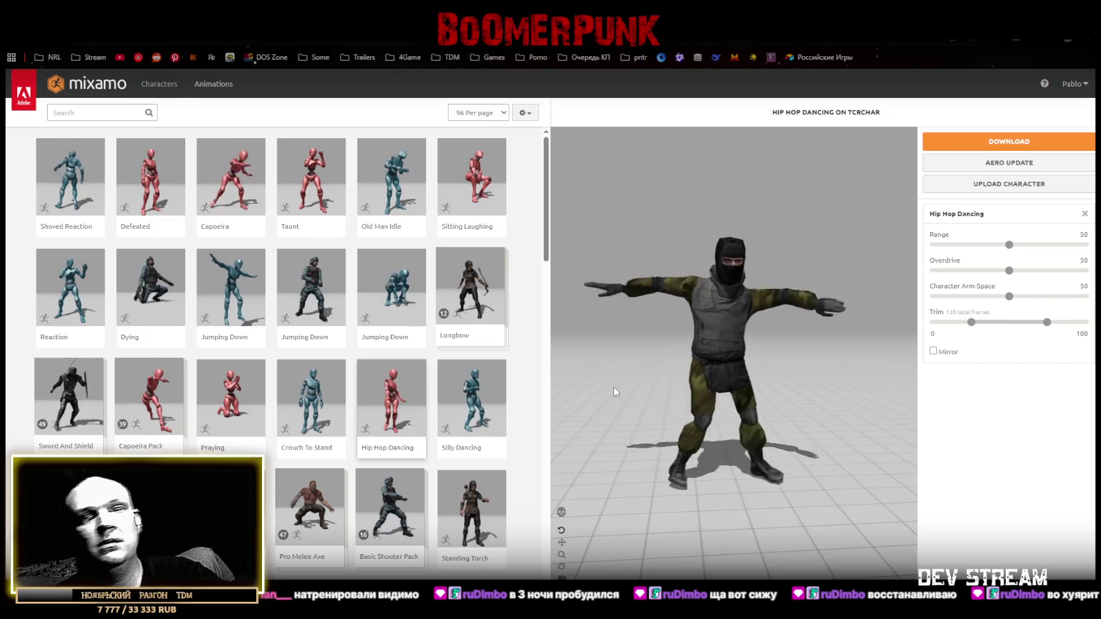
left_click(490, 407)
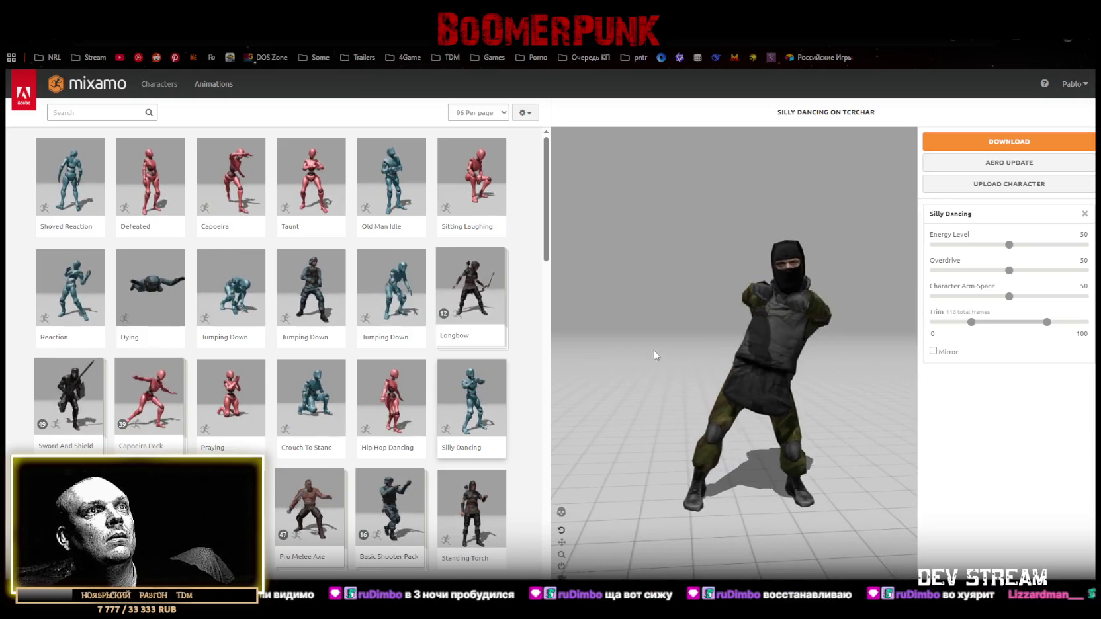
mouse_move(679, 371)
left_mouse_down()
mouse_move(724, 366)
mouse_move(573, 353)
mouse_move(655, 351)
mouse_move(625, 342)
left_mouse_up()
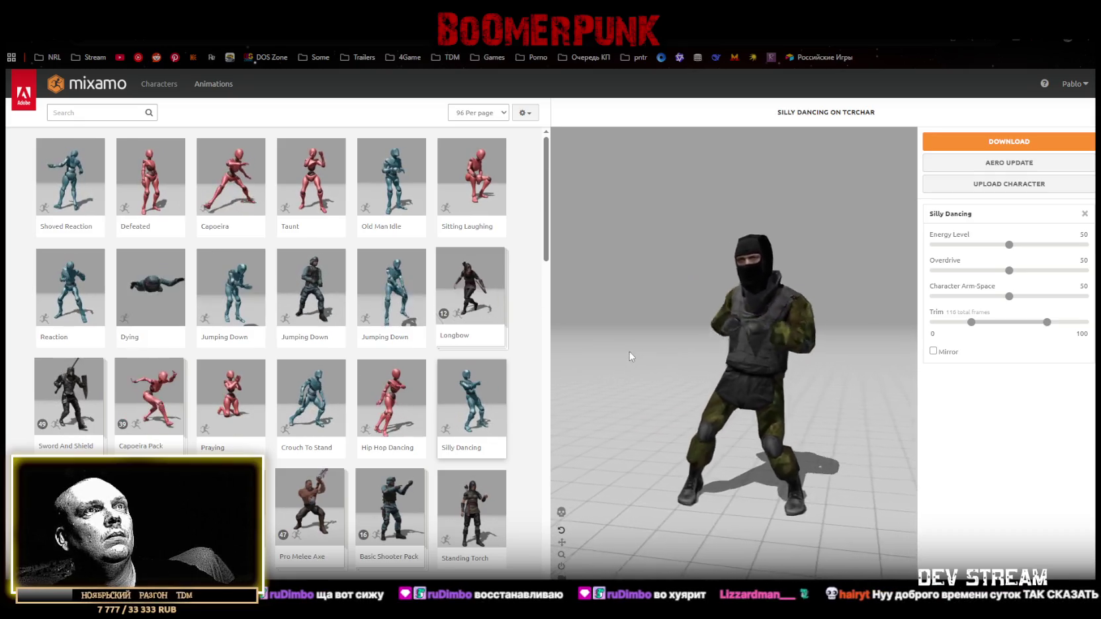
mouse_move(611, 353)
left_mouse_down()
mouse_move(657, 428)
mouse_move(667, 402)
mouse_move(631, 390)
mouse_move(634, 359)
left_mouse_up()
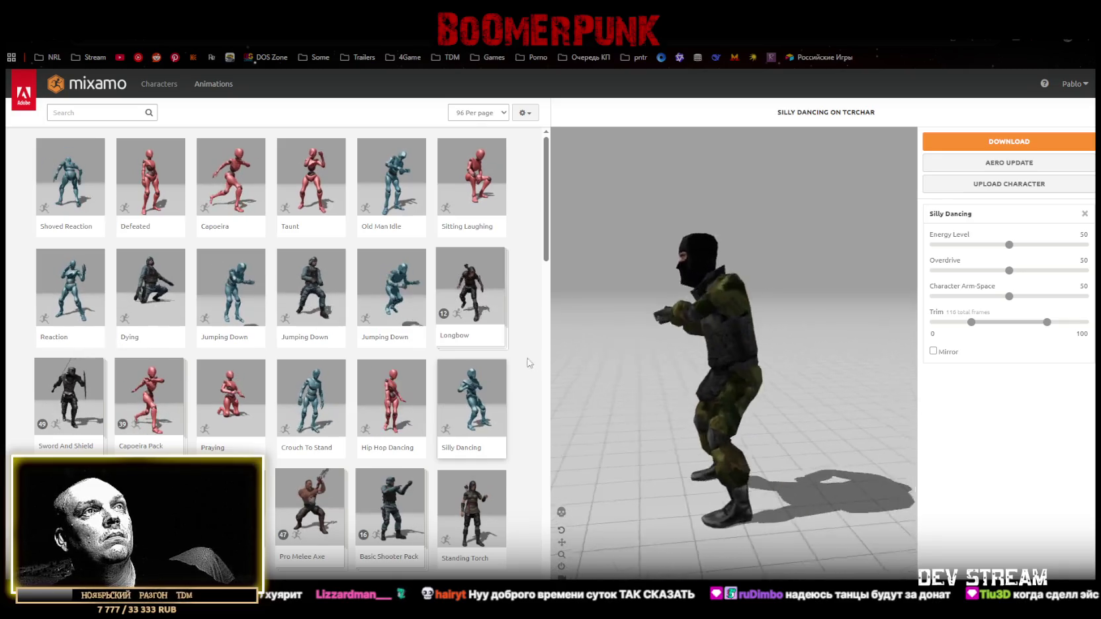
mouse_move(630, 354)
left_mouse_down()
mouse_move(599, 338)
mouse_move(669, 338)
mouse_move(560, 345)
mouse_move(696, 373)
mouse_move(676, 359)
left_mouse_up()
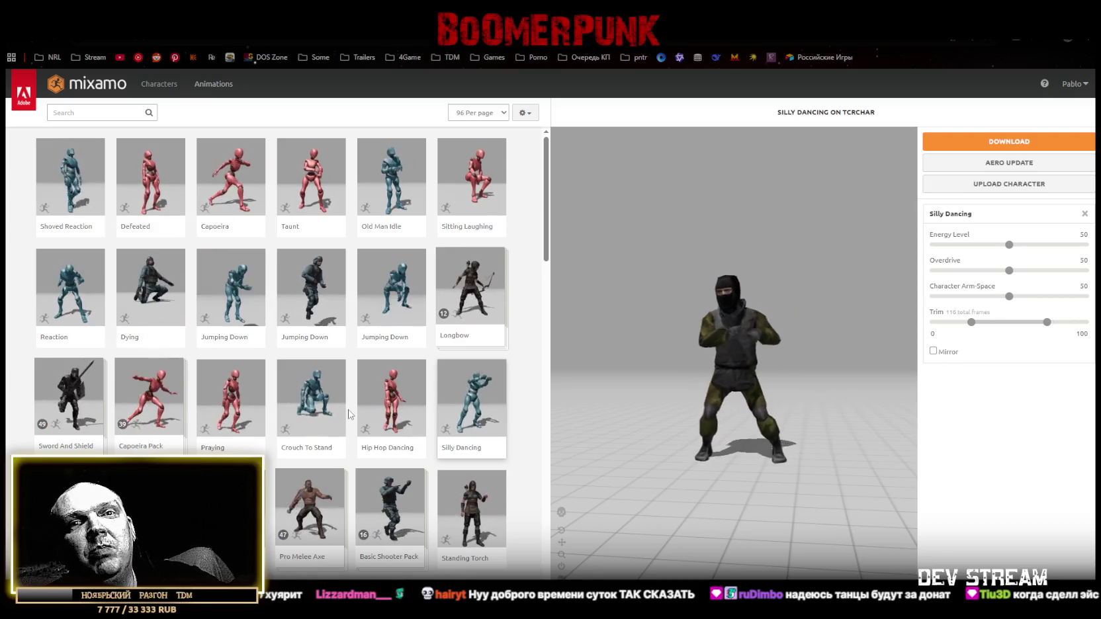
mouse_move(752, 474)
left_mouse_down()
mouse_move(737, 415)
mouse_move(851, 404)
mouse_move(684, 411)
left_mouse_up()
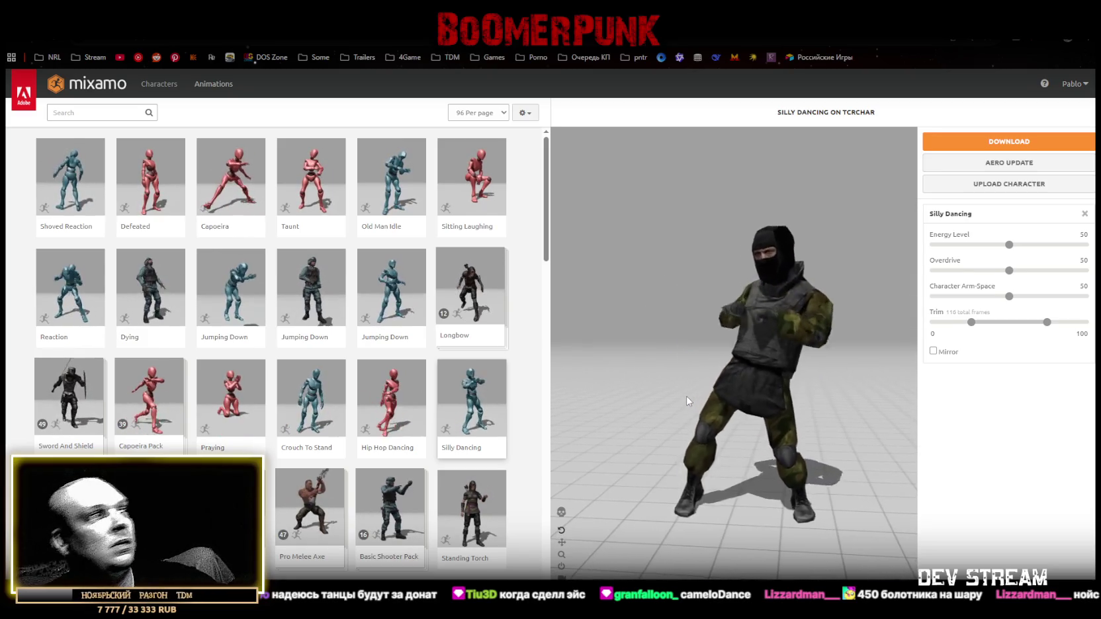
scroll(178, 399, "down", 2)
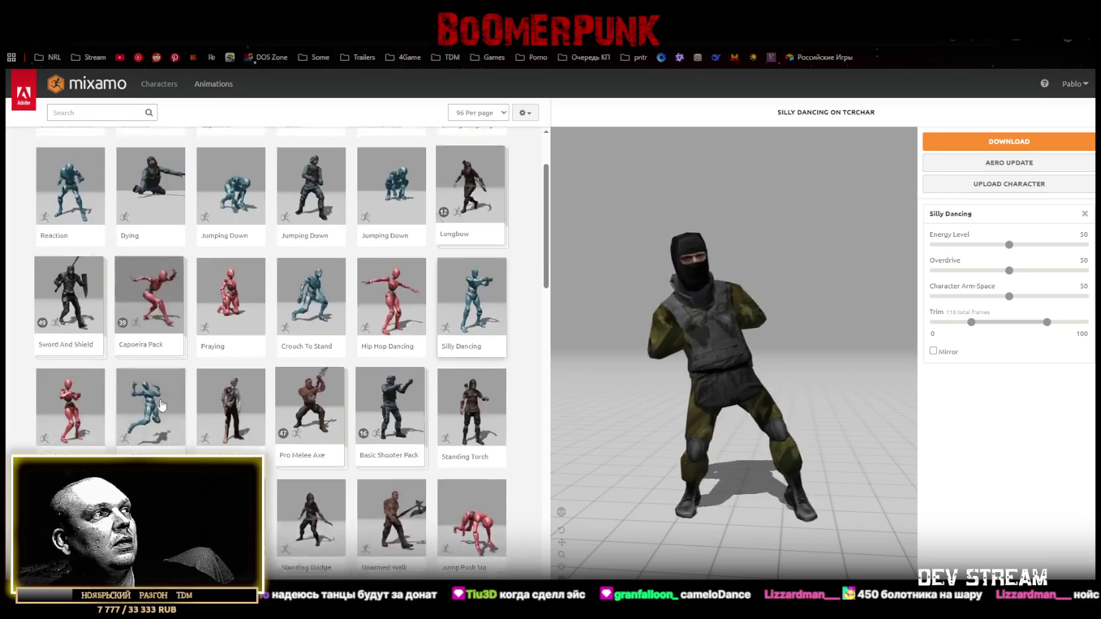
Preview Rumba Dancing and orbit and zoom around it, then remove it to restore the plain character
left_click(70, 397)
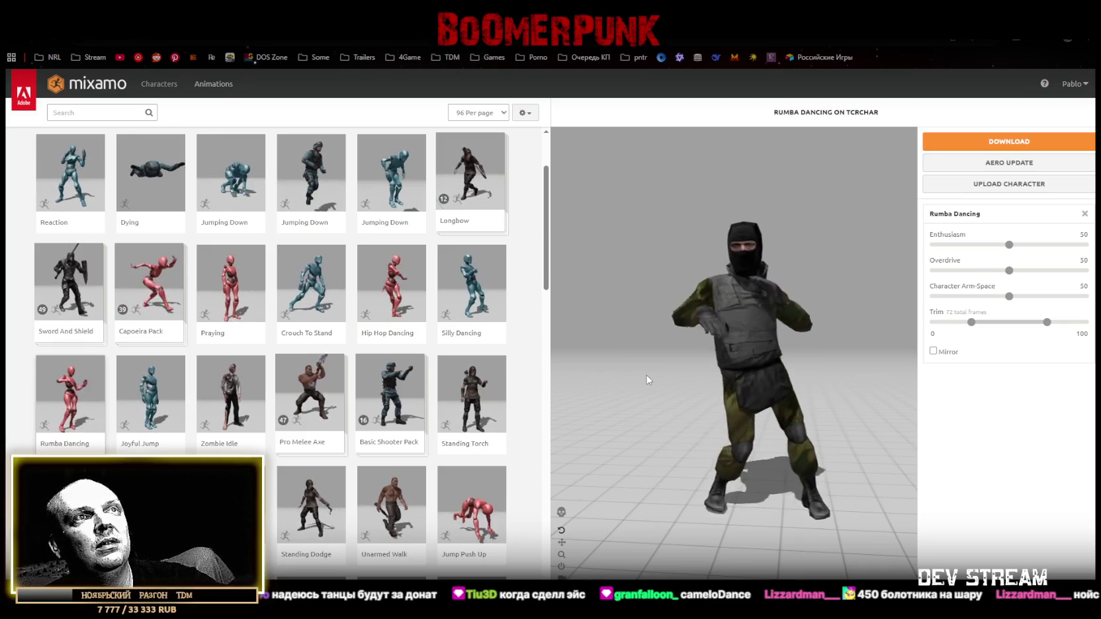
mouse_move(701, 384)
left_mouse_down()
mouse_move(741, 416)
mouse_move(888, 412)
left_mouse_up()
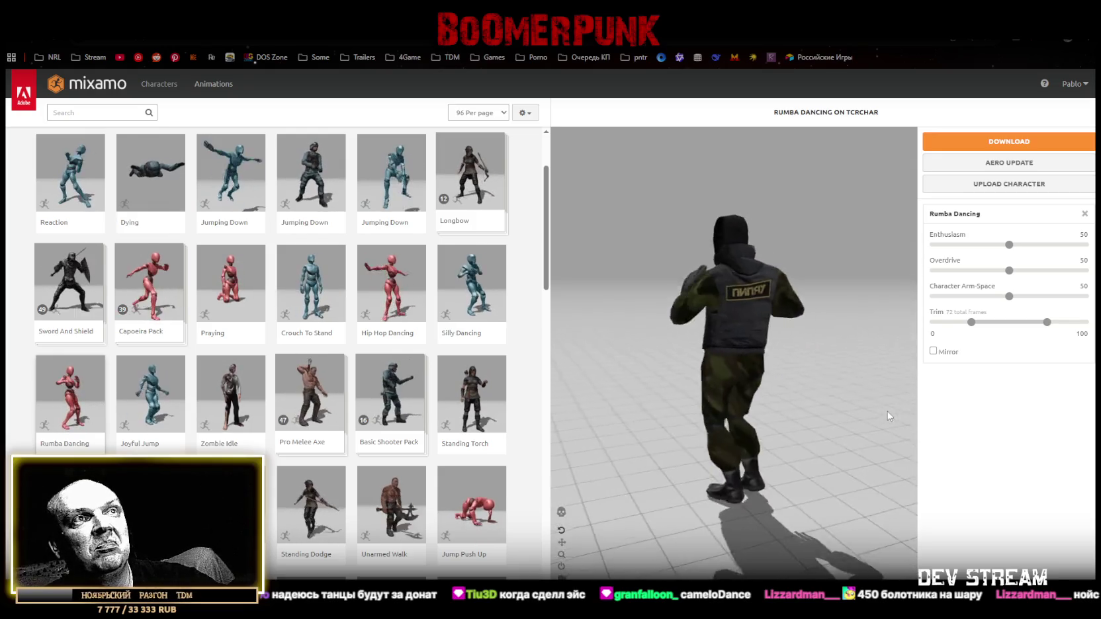
scroll(798, 365, "up", 5)
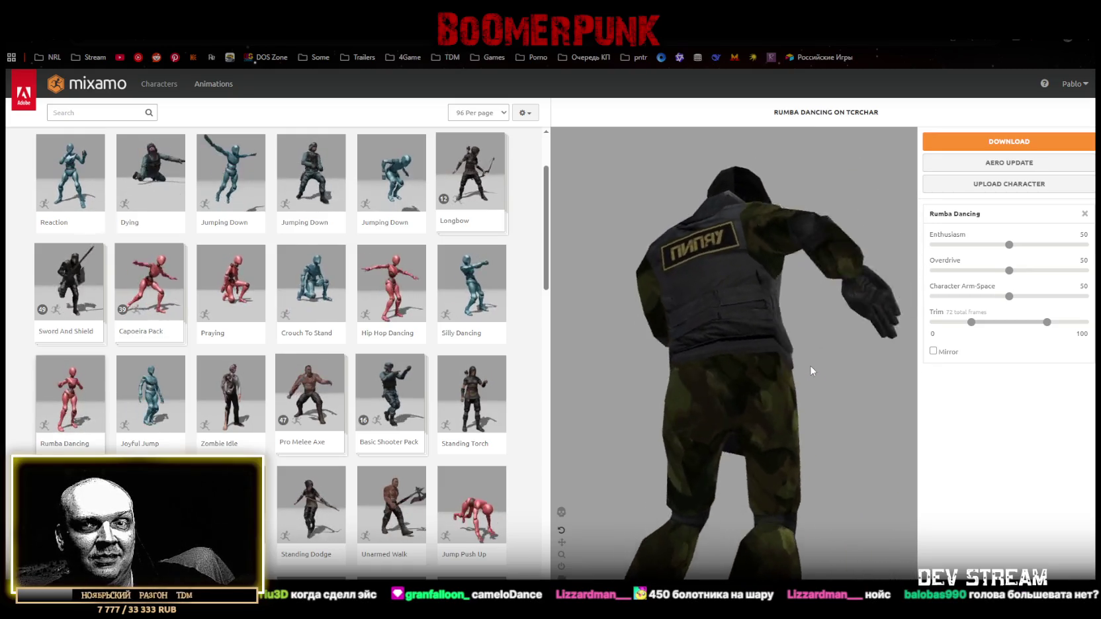
scroll(728, 417, "down", 5)
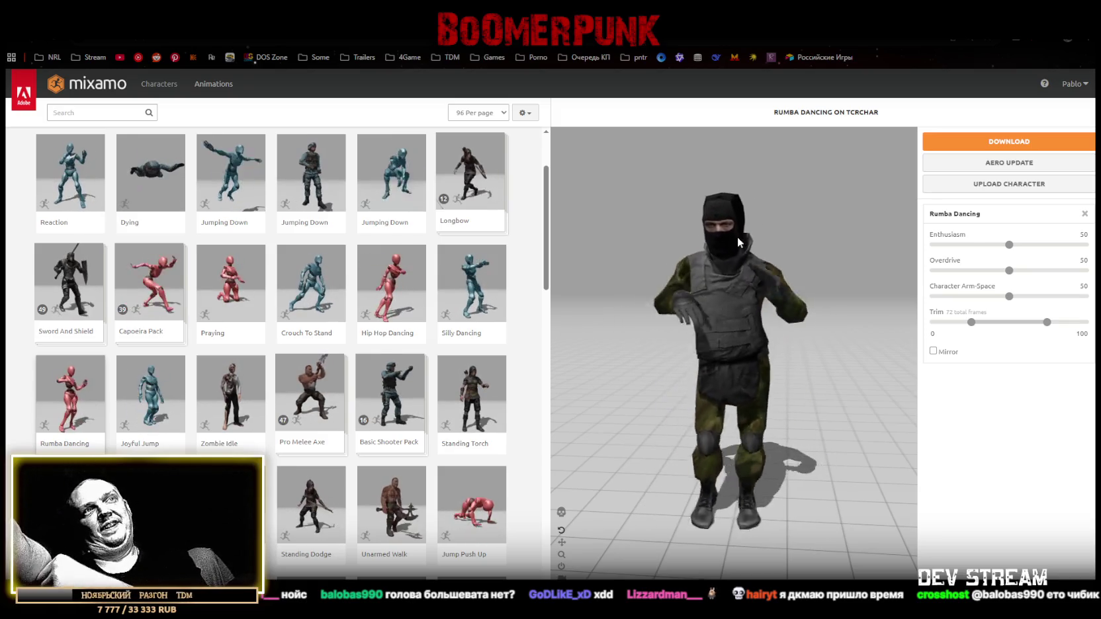
scroll(729, 262, "up", 5)
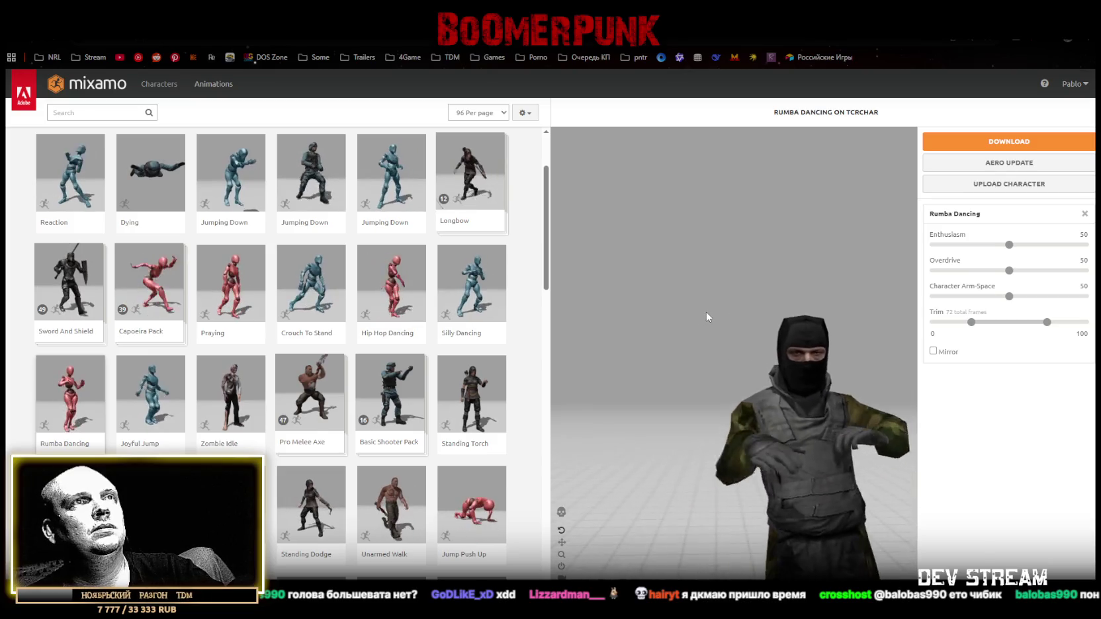
scroll(725, 323, "down", 3)
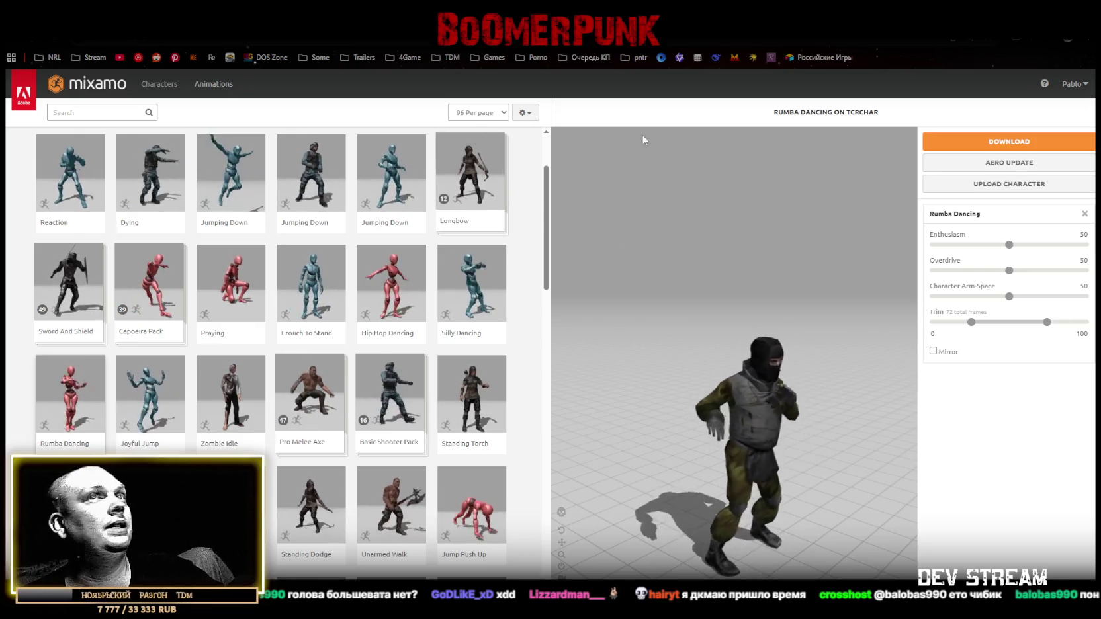
left_click(1084, 214)
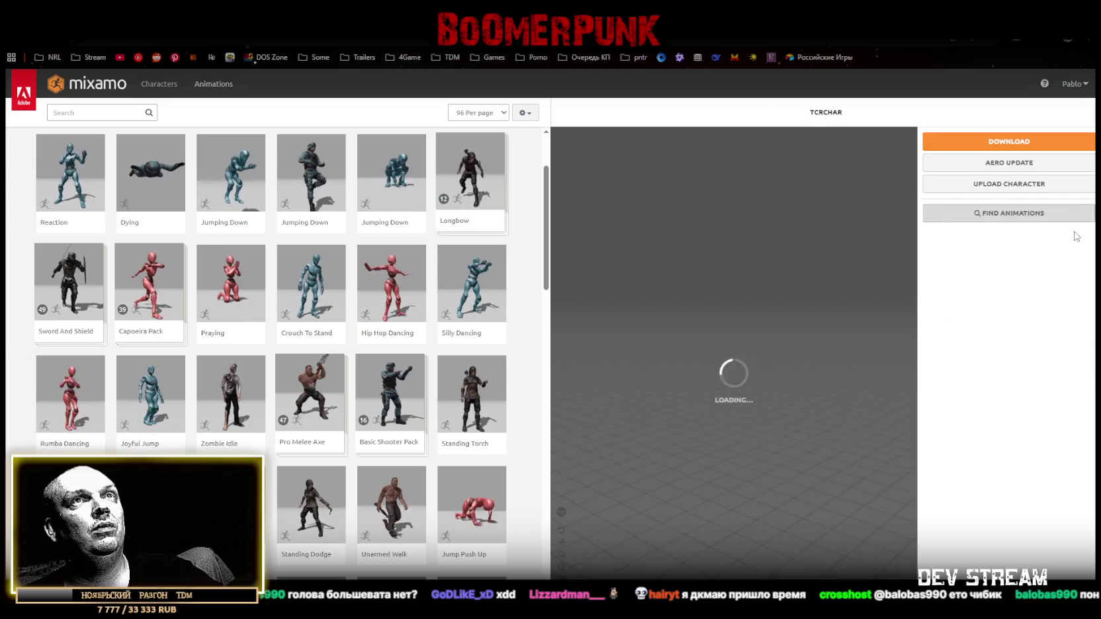
Download TCRCHAR as FBX for Unity in T-pose, then switch to Photoshop
left_click(996, 142)
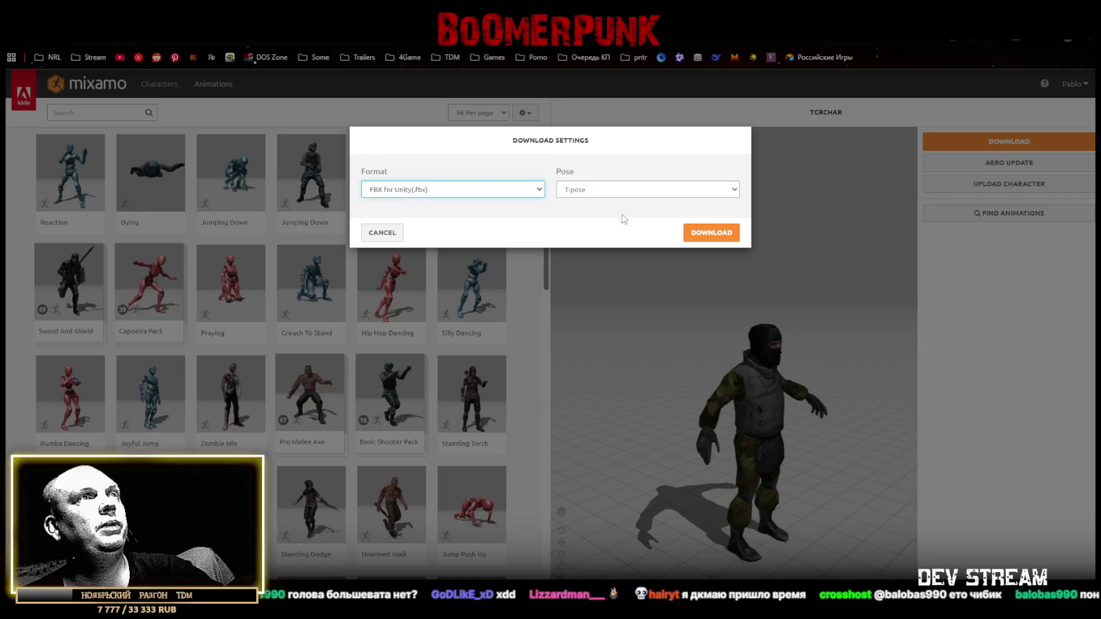
left_click(712, 235)
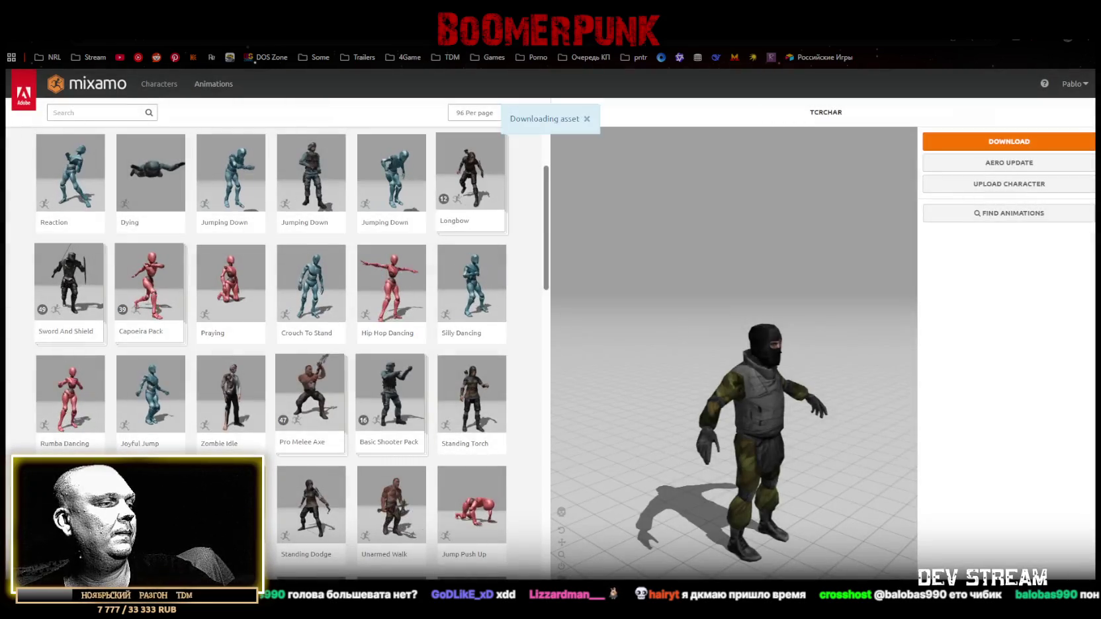
key("alt+Tab")
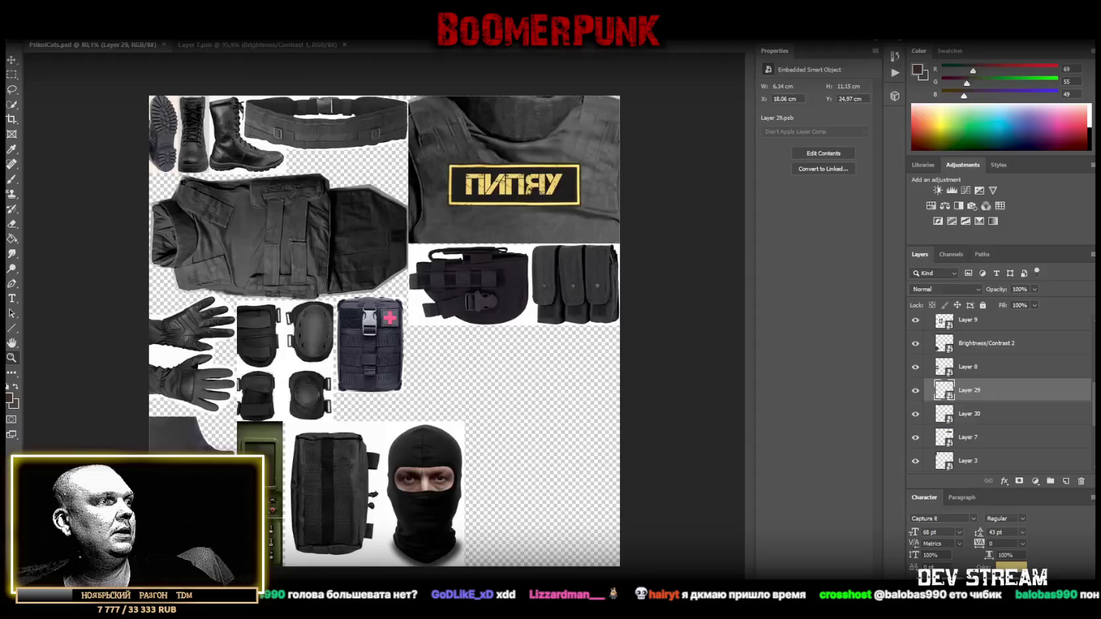
Switch from Photoshop back to the Mixamo page
key("alt+Tab")
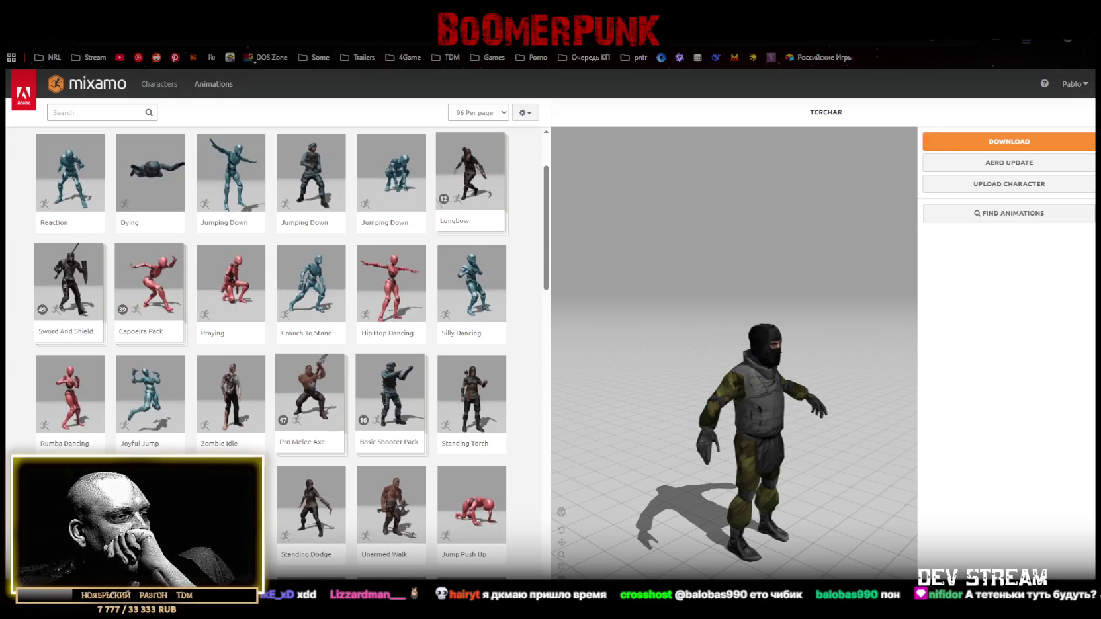
Switch between Unity and Blockbench, ending with the Unity editor in front
key("alt+Tab")
key("alt+Tab")
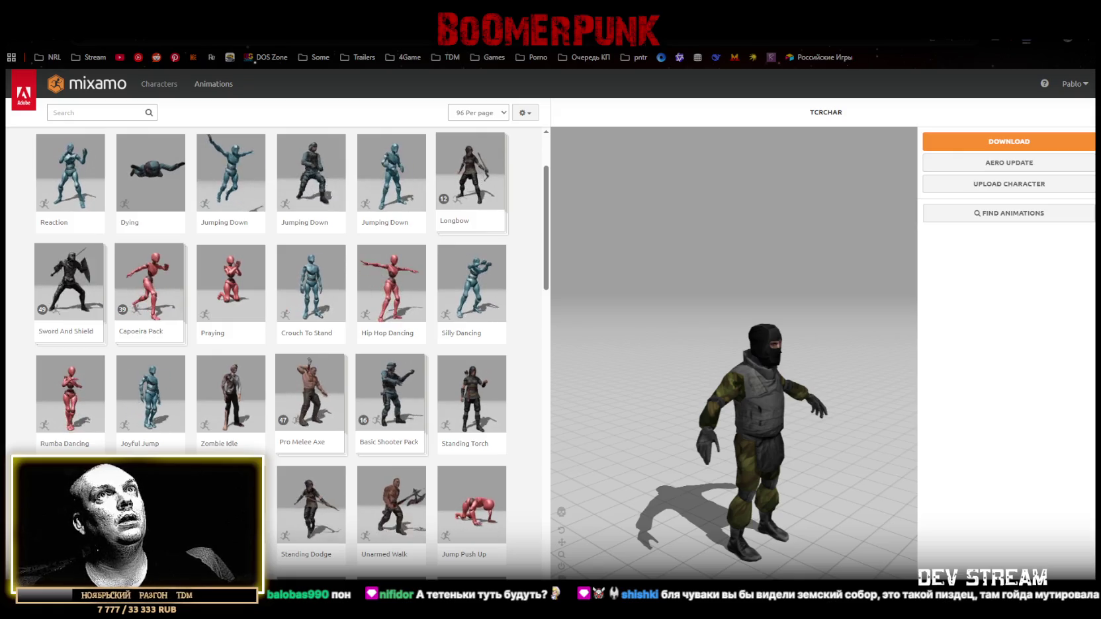
key("alt+Tab")
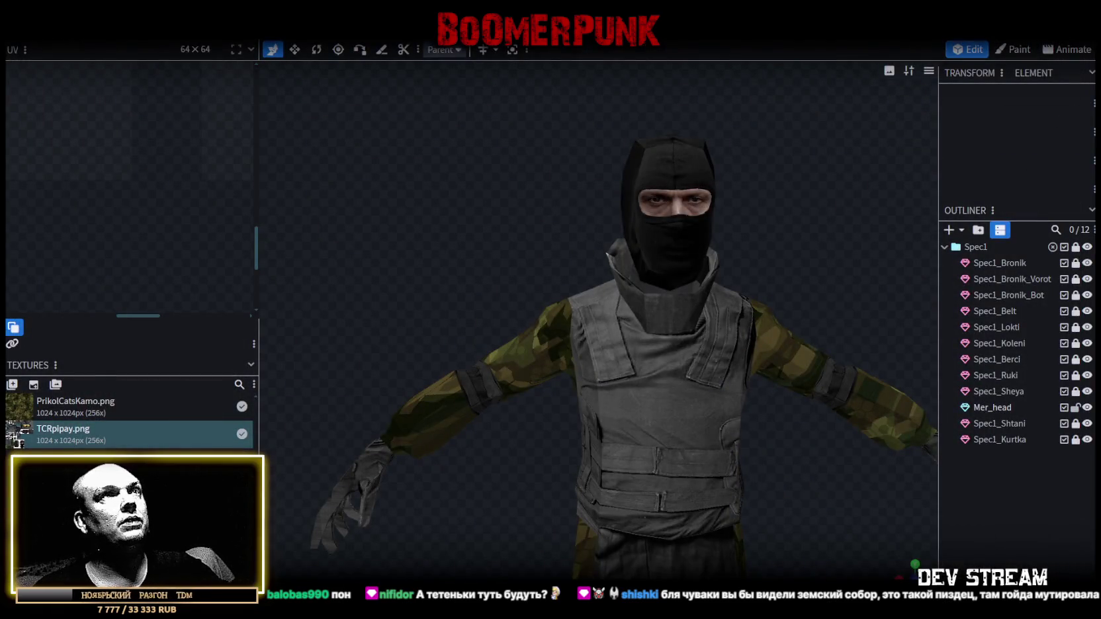
key("super+d")
key("alt+Tab")
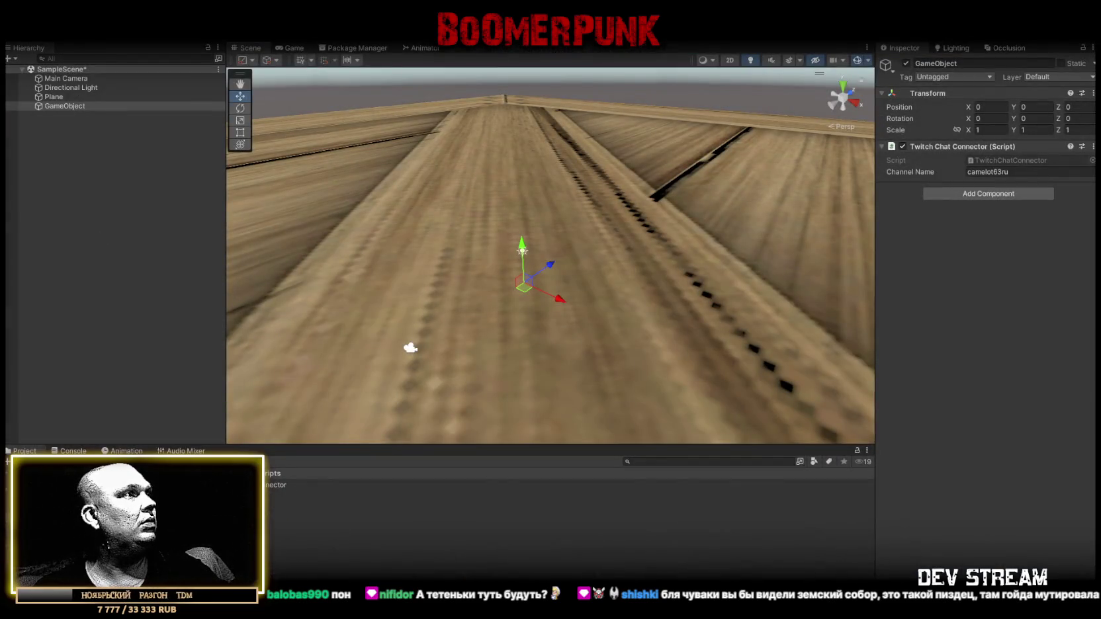
Inspect the TRC_armor texture's import settings, then clear the selection in the Models folder
left_click(331, 484)
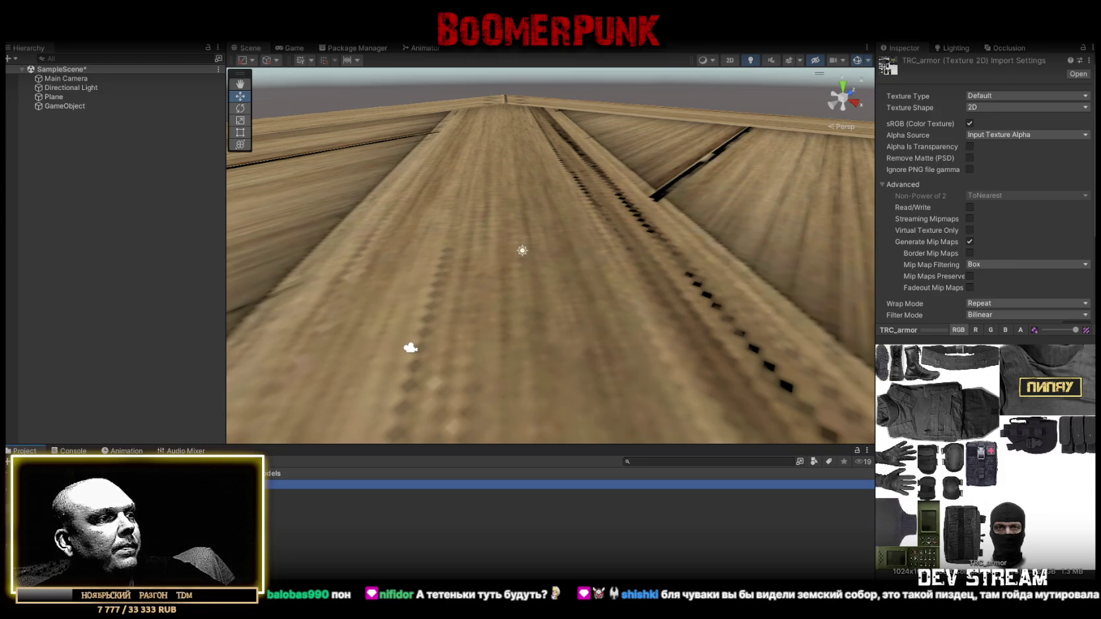
key("Down")
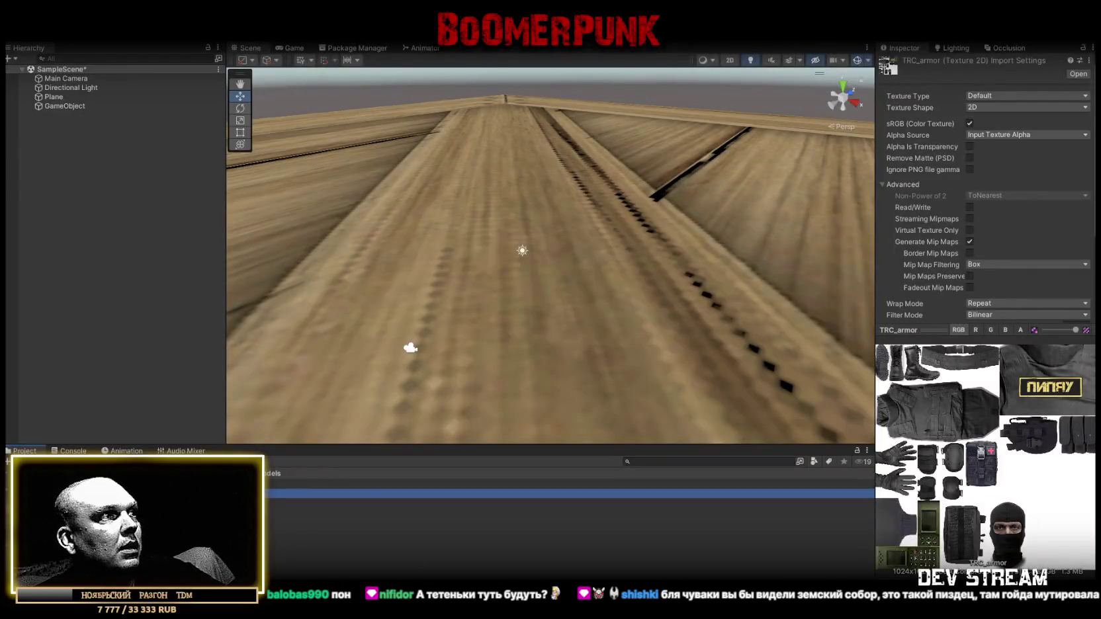
left_click(265, 528)
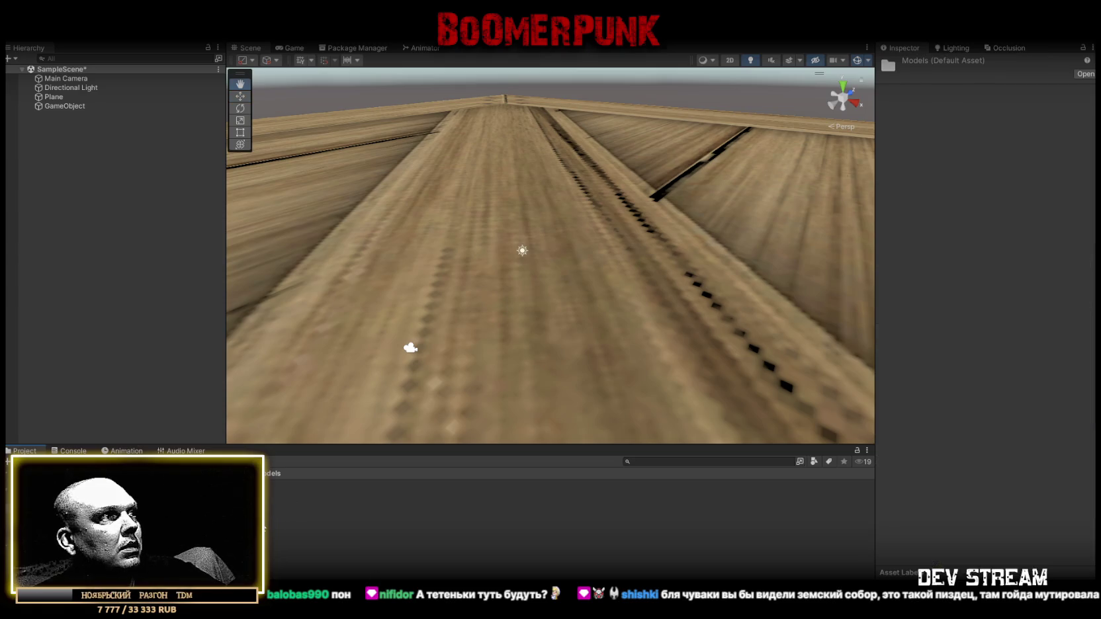
Create a new material named TRC_armor in the Models folder
right_click(264, 527)
mouse_move(323, 223)
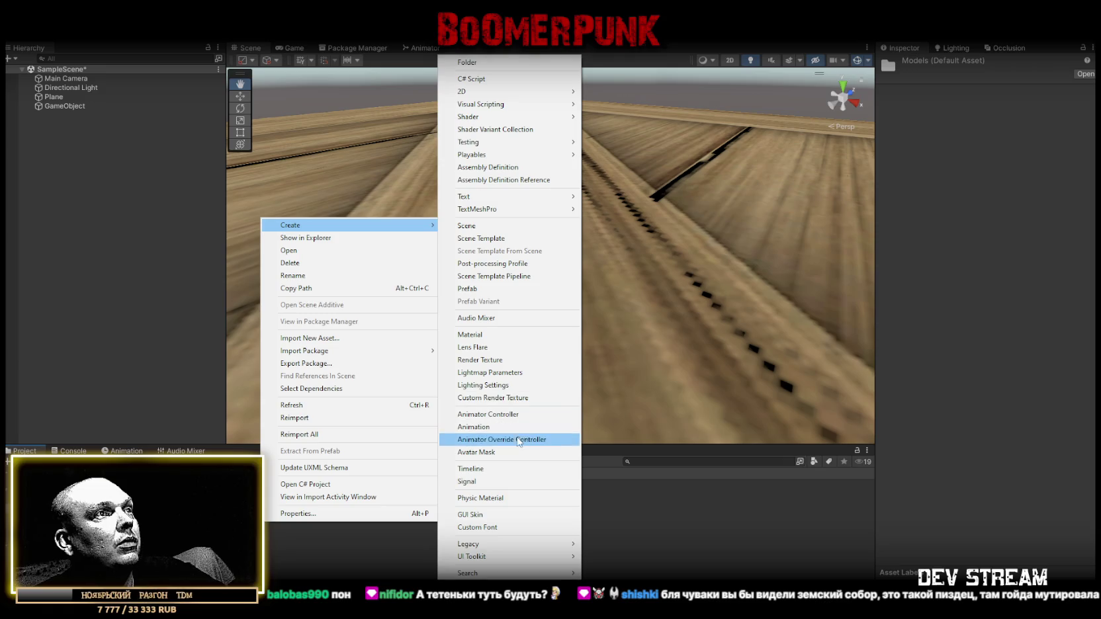
left_click(501, 335)
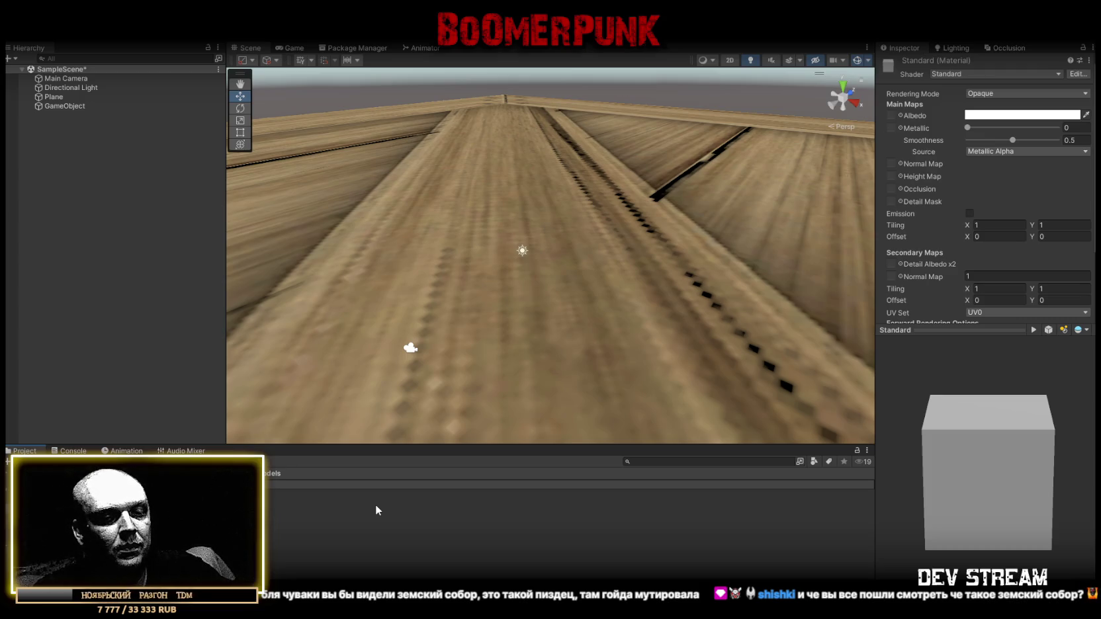
type("TRC_armor")
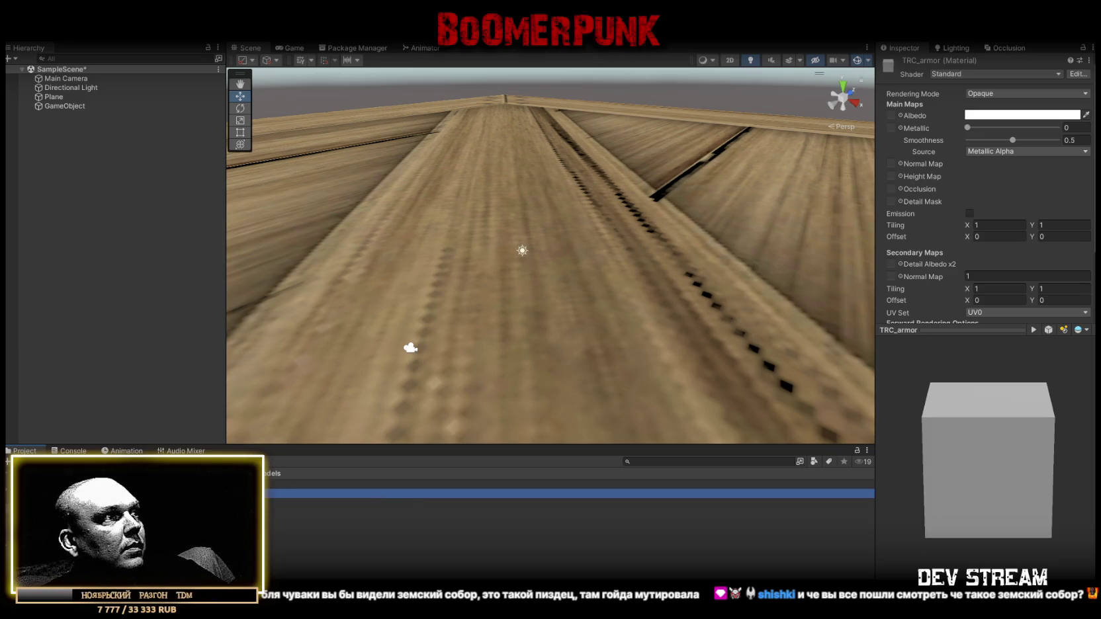
Use the armor texture as the material's albedo and set smoothness to 0.1
mouse_move(463, 493)
left_mouse_down()
mouse_move(986, 179)
mouse_move(905, 111)
mouse_move(891, 115)
left_mouse_up()
left_click_drag(996, 142, 899, 144)
left_click(1063, 141)
type(".1")
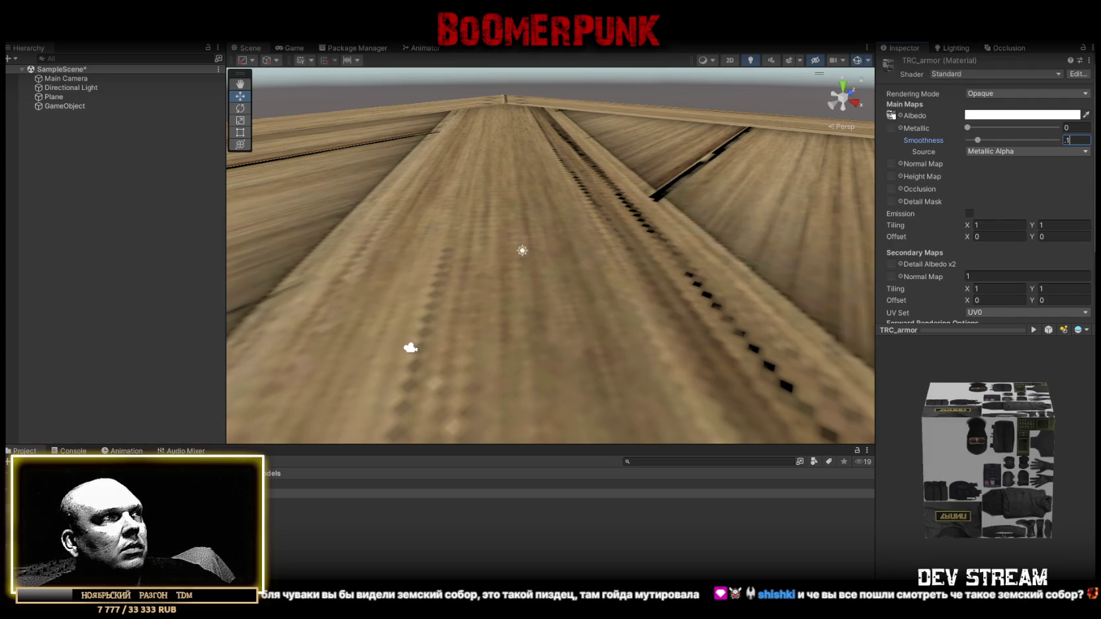
left_click(728, 484)
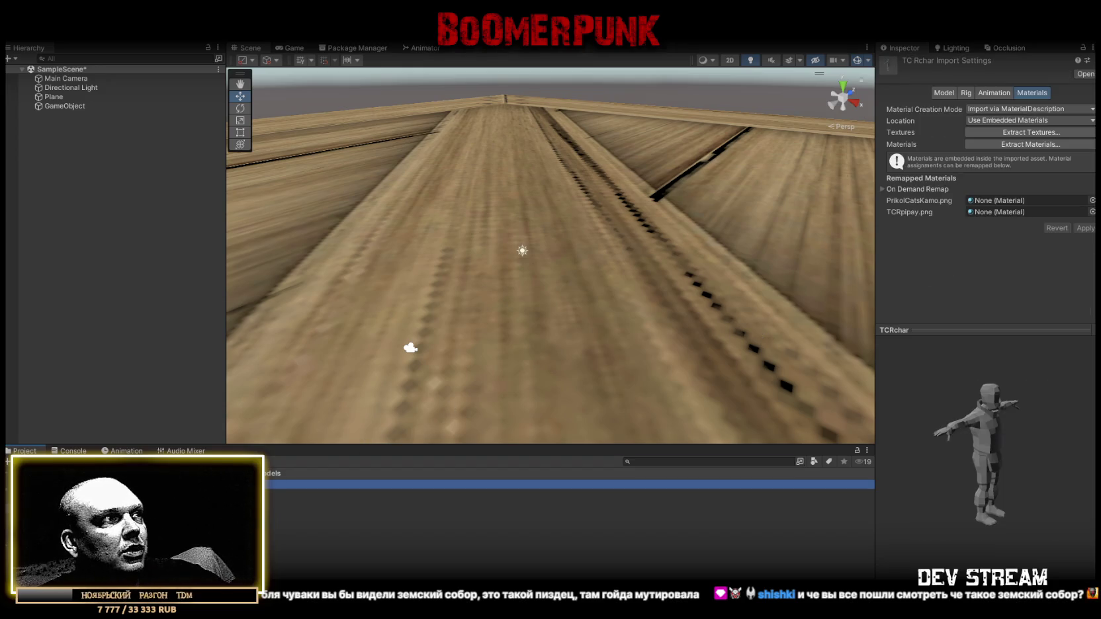
Remap TCRchar's TCRpipay.png material slot to TRC_armor, apply, and check the model's back
mouse_move(728, 484)
left_mouse_down()
mouse_move(999, 219)
mouse_move(987, 200)
mouse_move(984, 209)
left_mouse_up()
left_click(1086, 228)
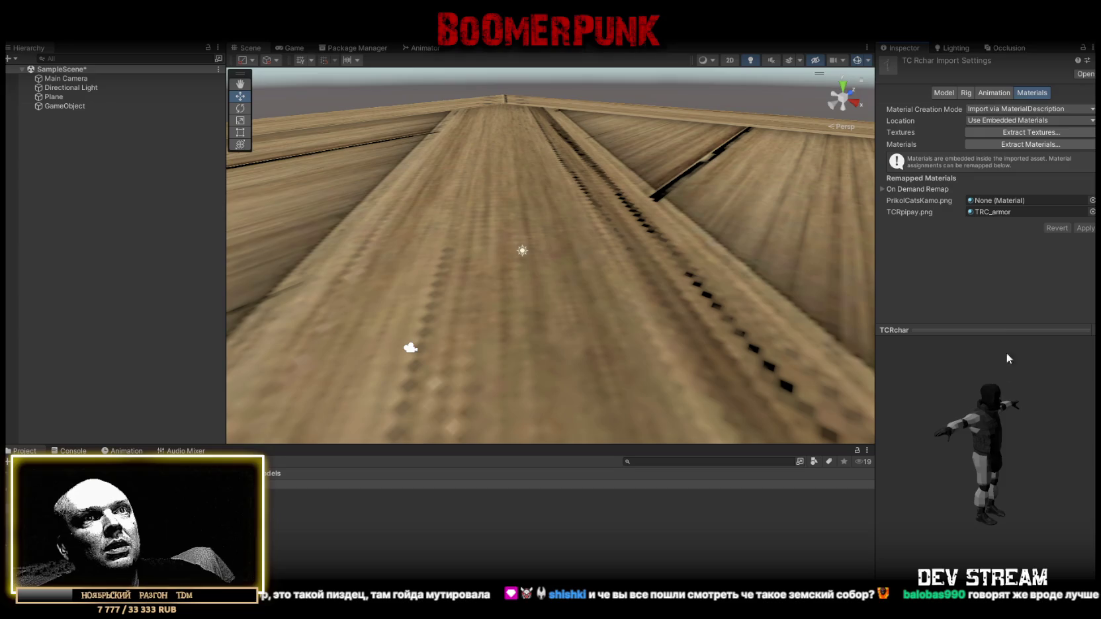
mouse_move(1029, 444)
left_mouse_down()
mouse_move(940, 444)
mouse_move(985, 417)
mouse_move(1002, 441)
mouse_move(1075, 459)
mouse_move(963, 486)
left_mouse_up()
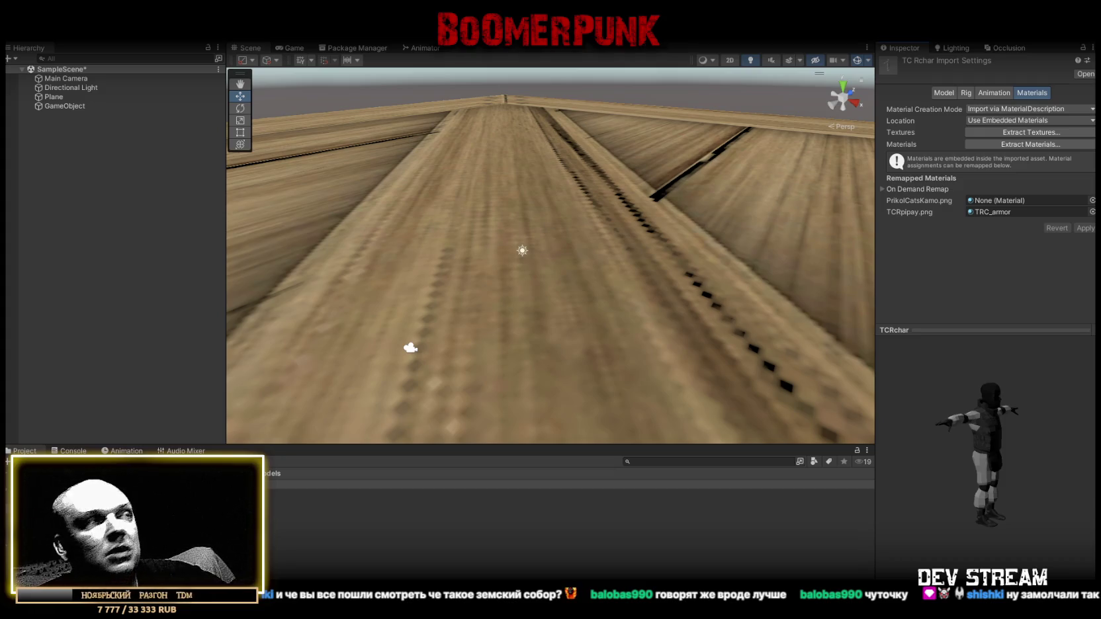
Reselect the TCRchar model and move the scene camera forward over the ground
left_click(294, 552)
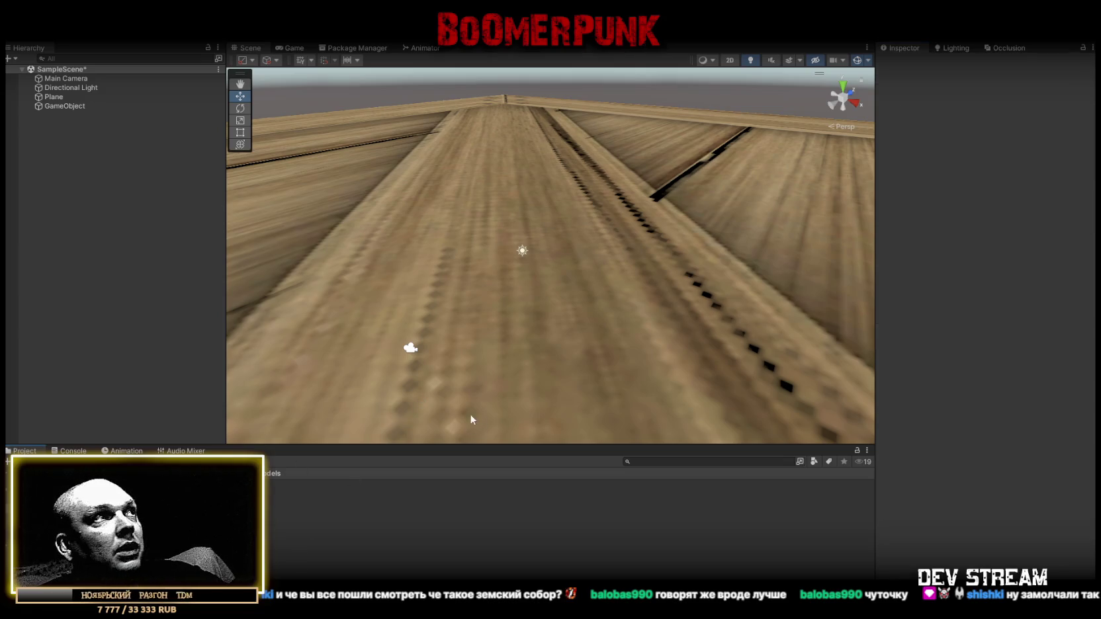
left_click(331, 485)
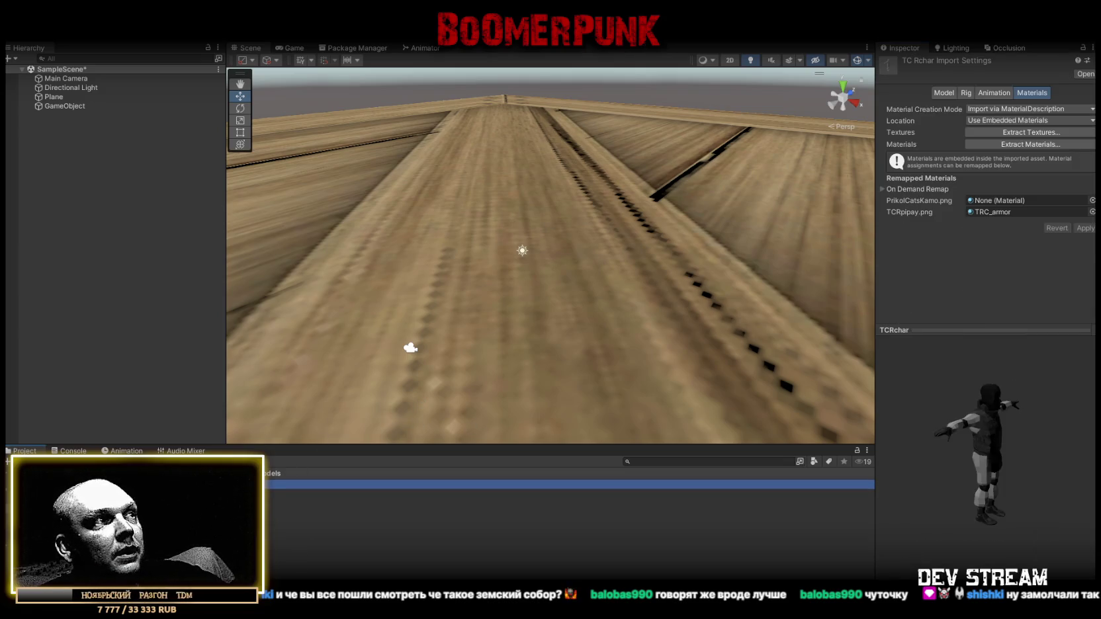
left_click_drag(461, 315, 505, 272)
right_click(200, 523)
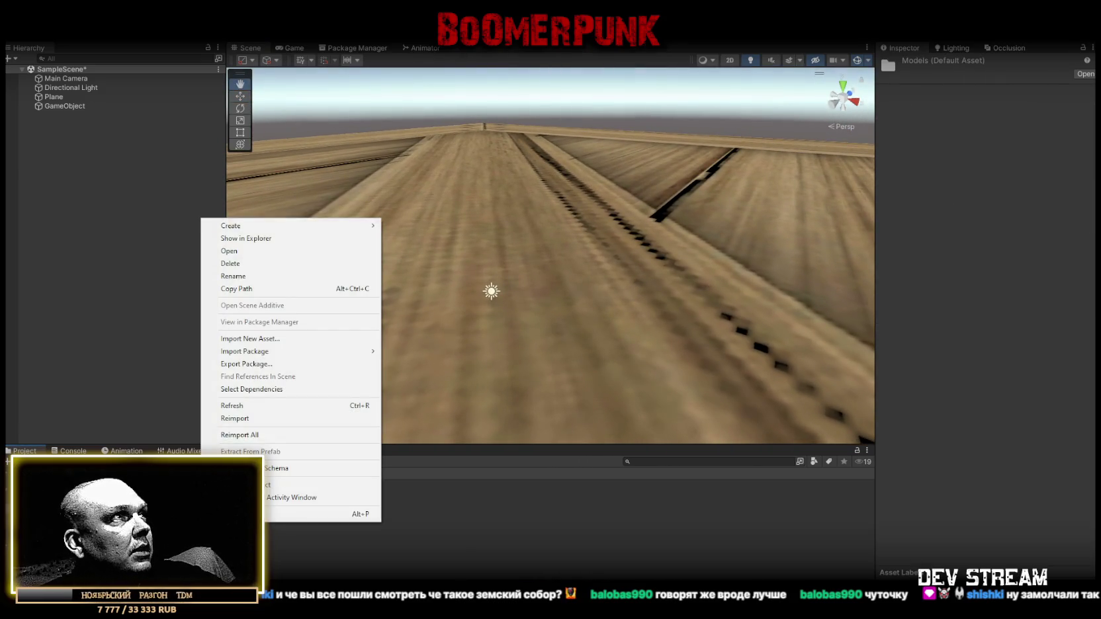
Cap the TRC_armor texture's max size at 512
mouse_move(227, 230)
left_click(330, 533)
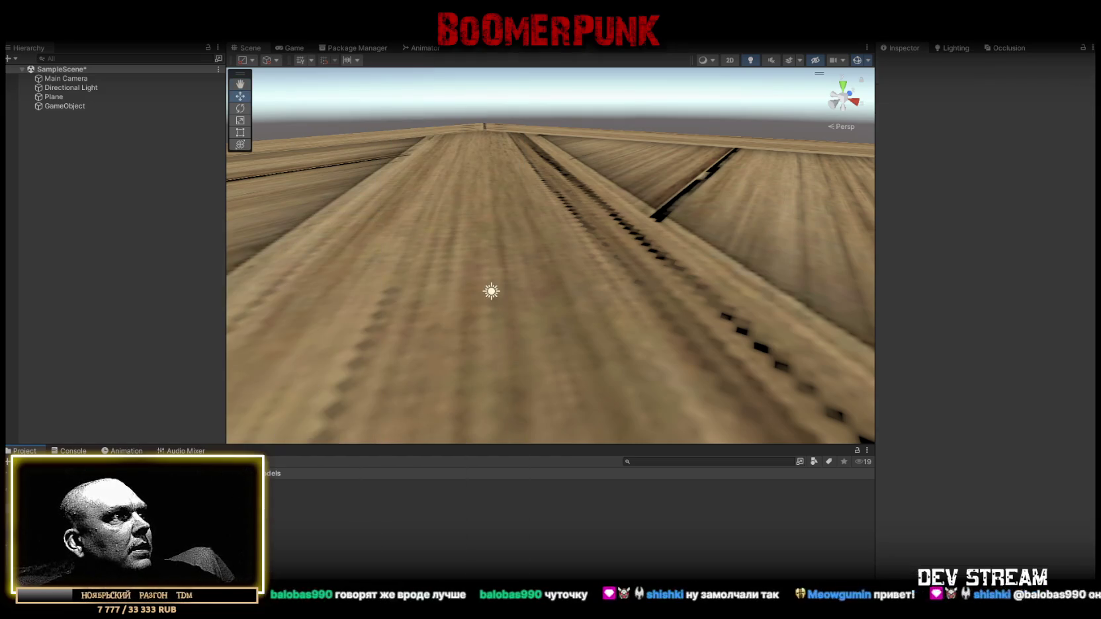
left_click(331, 503)
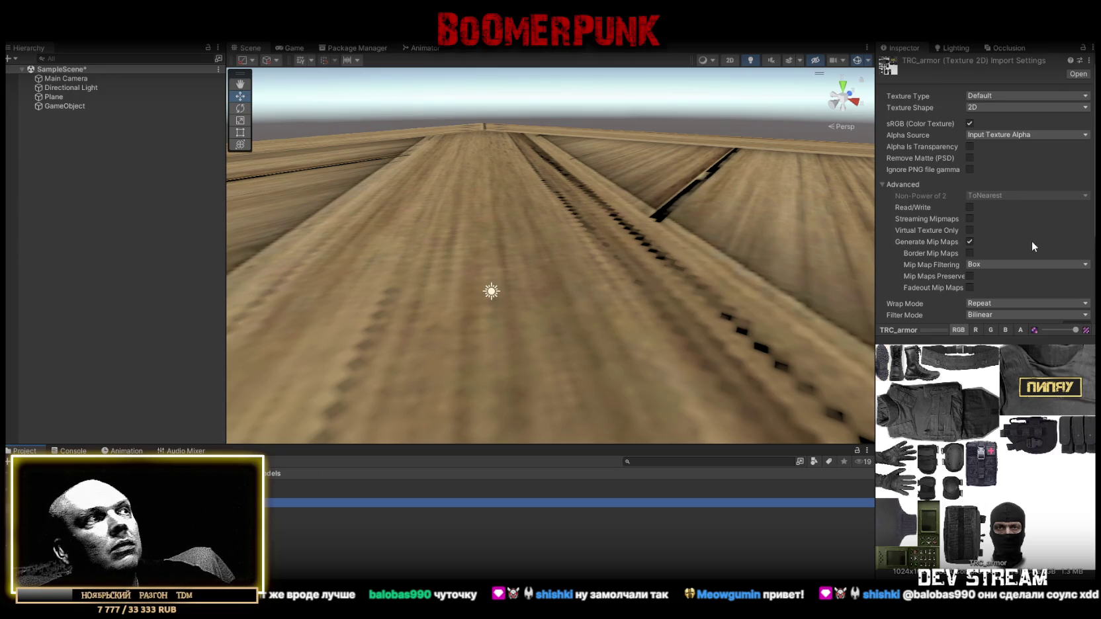
scroll(1023, 279, "down", 3)
left_click(991, 247)
left_click(999, 312)
Set the texture to Point (no filter), Sprite (2D and UI), with Remove Matte and Ignore PNG gamma on
left_click(996, 201)
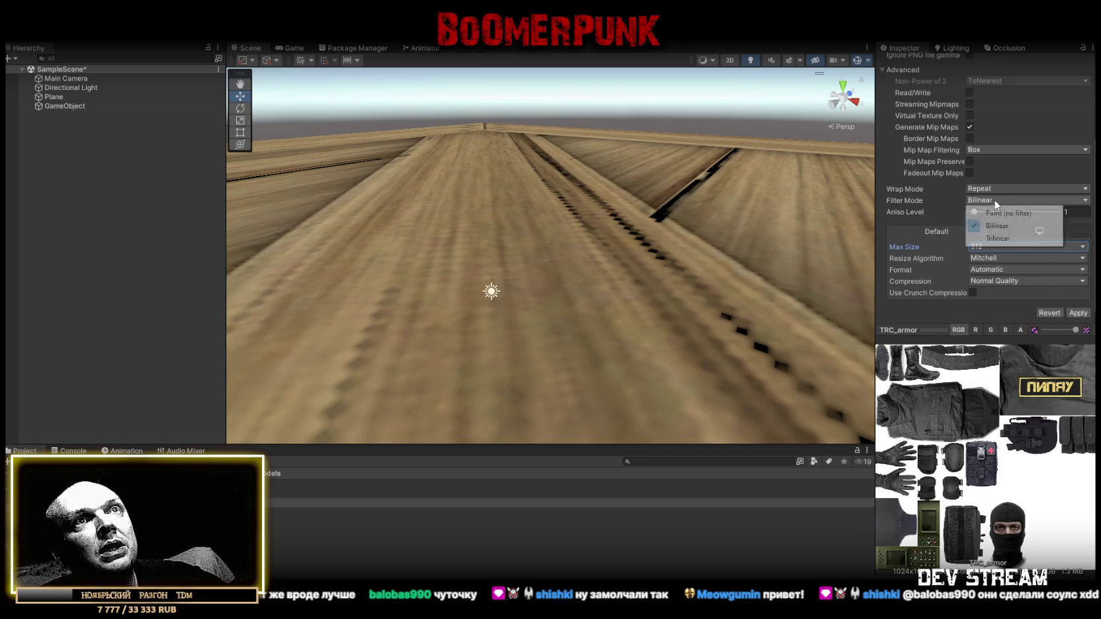
left_click(1006, 213)
scroll(1004, 222, "up", 3)
left_click(977, 92)
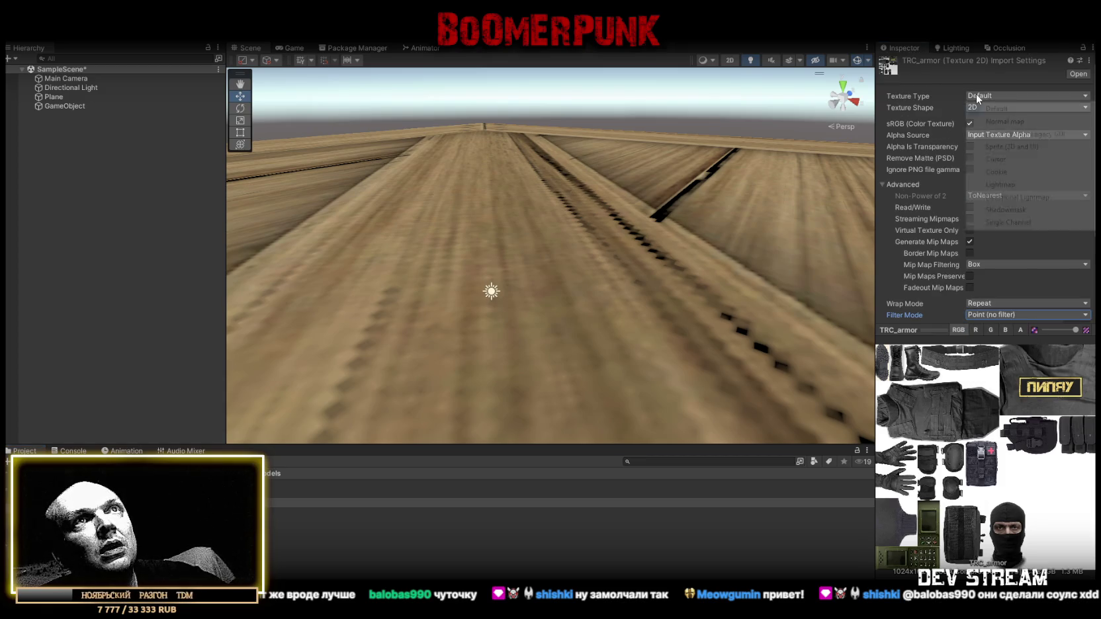
left_click(1025, 147)
left_click(969, 265)
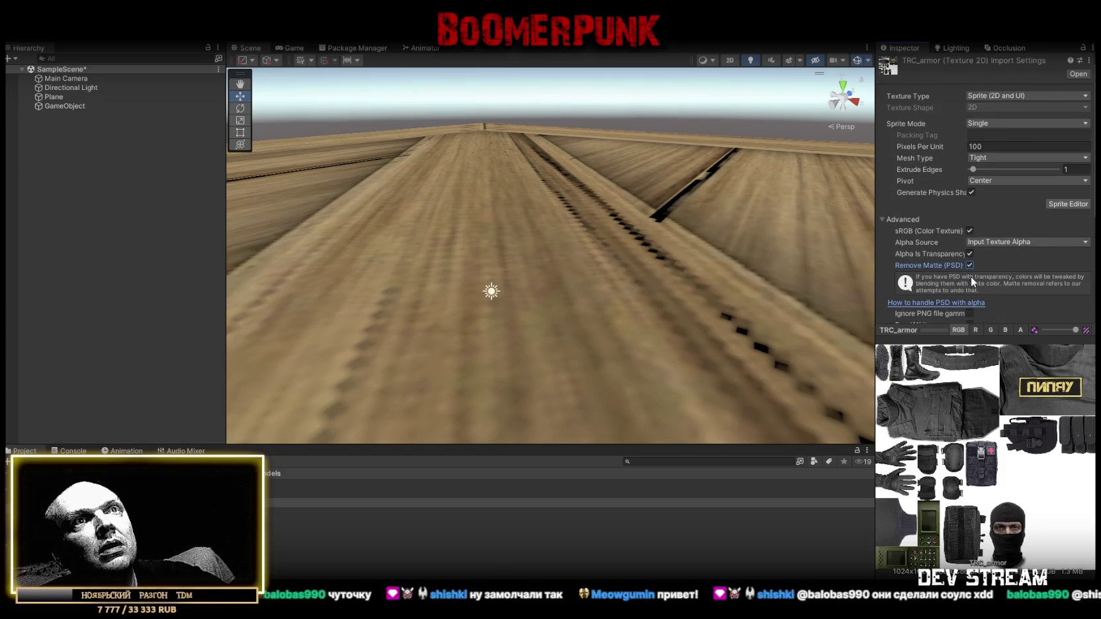
left_click(970, 313)
scroll(1029, 293, "down", 2)
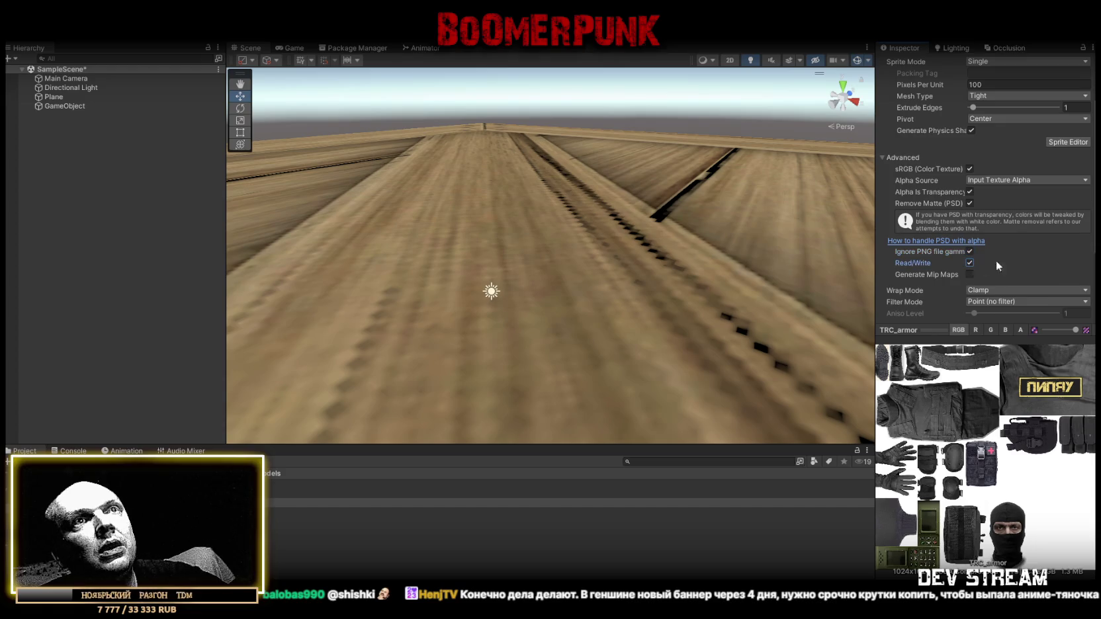
scroll(998, 264, "down", 3)
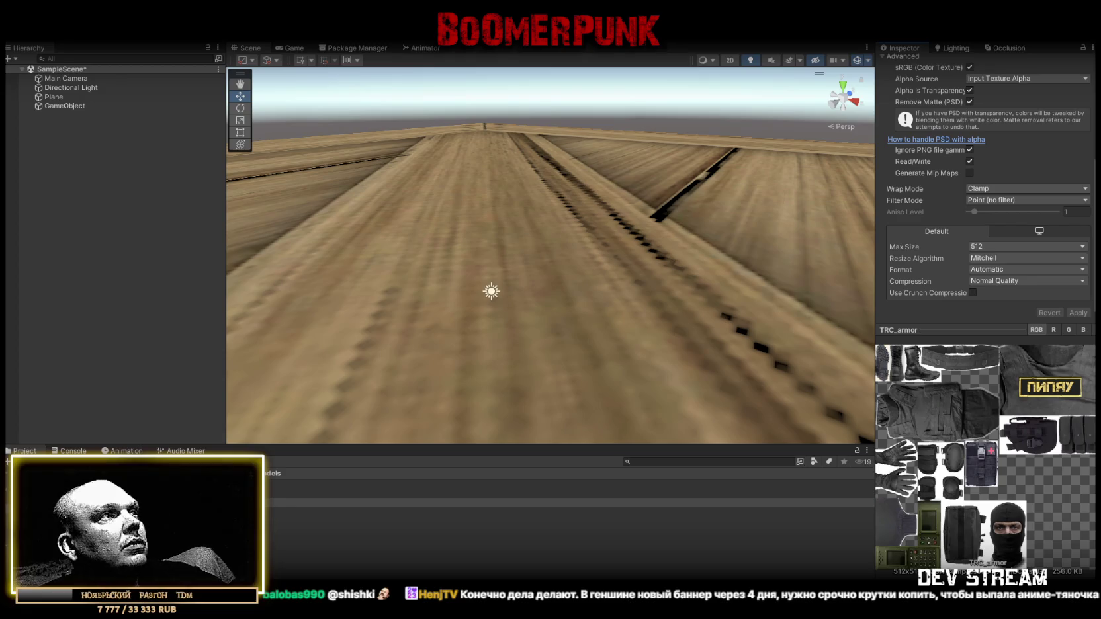
Reimport TCRchar at scale factor .45 with Read/Write enabled and normals set to Calculate
left_click(938, 95)
left_click(1000, 117)
key("BackSpace")
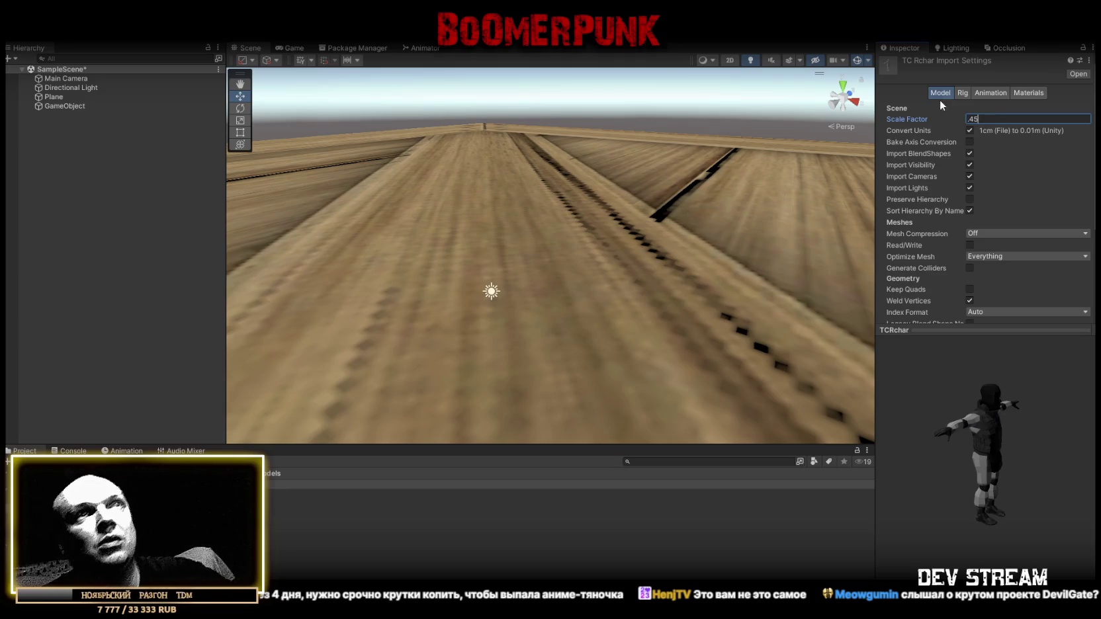
scroll(1014, 248, "down", 5)
left_click(968, 114)
left_click(984, 205)
left_click(986, 225)
left_click(1079, 314)
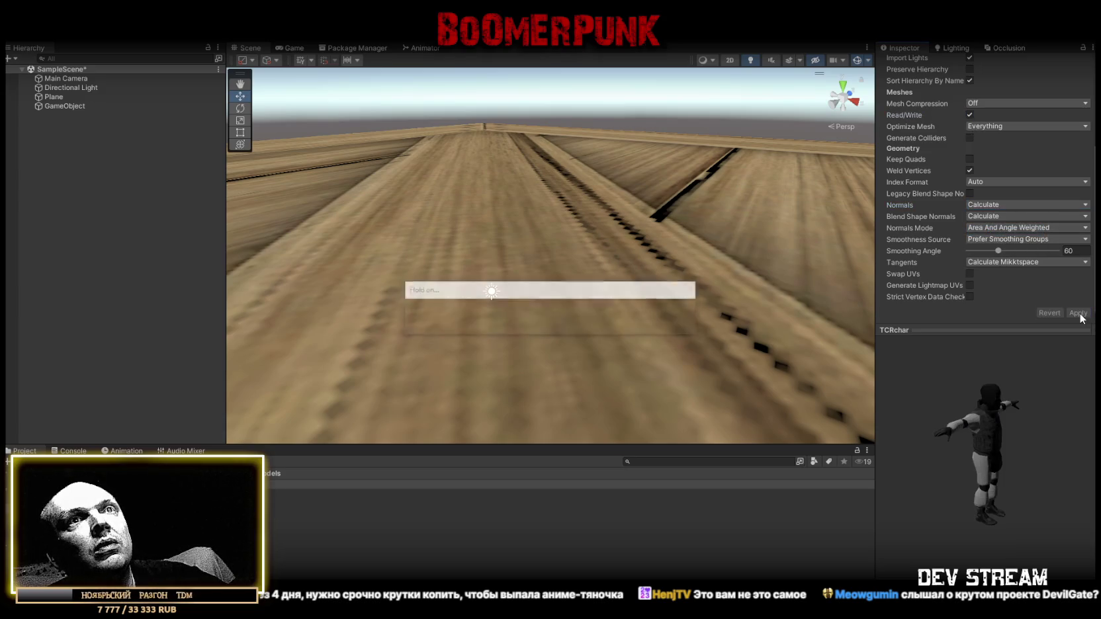
Place the TCRchar model into the scene on the plane and frame it in view
mouse_move(1045, 426)
left_mouse_down()
mouse_move(927, 405)
mouse_move(1001, 416)
mouse_move(953, 417)
left_mouse_up()
mouse_move(245, 510)
left_mouse_down()
mouse_move(320, 374)
mouse_move(486, 308)
mouse_move(384, 308)
mouse_move(111, 264)
mouse_move(144, 314)
left_mouse_up()
key("f")
Rotate the soldier to Y 180 and set the directional light's shadow normal bias to 0
key("e")
mouse_move(496, 319)
left_mouse_down()
mouse_move(155, 325)
mouse_move(870, 243)
mouse_move(733, 282)
mouse_move(764, 216)
mouse_move(682, 268)
left_mouse_up()
left_click(68, 97)
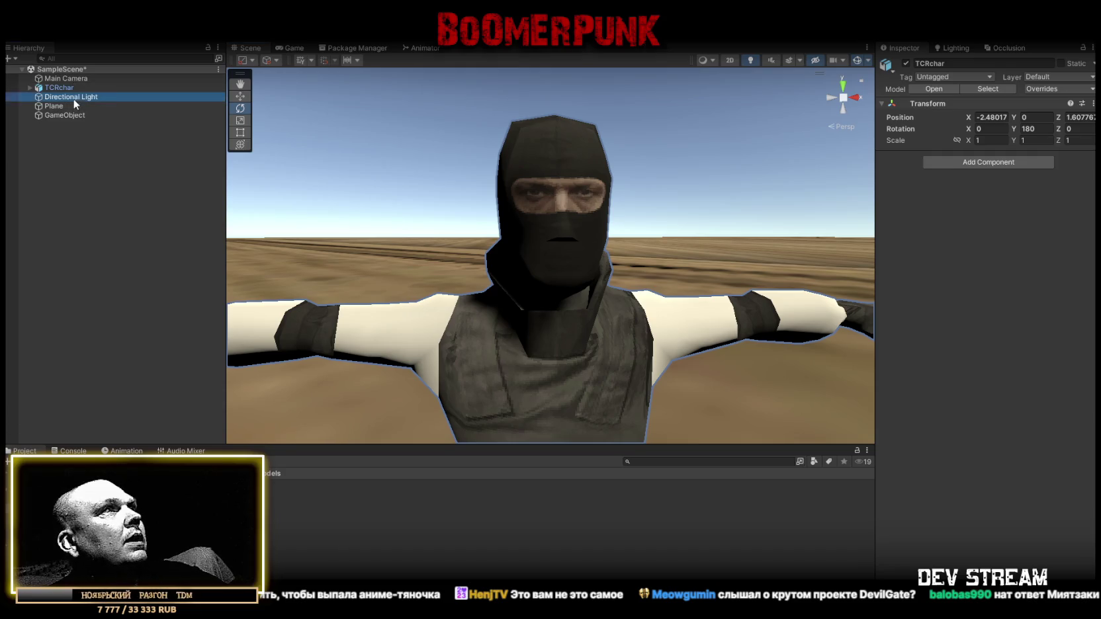
left_click_drag(940, 287, 935, 286)
left_click(1078, 275)
Enter shadow bias 0.01 and near plane 0.1, then orbit to see the whole soldier
type("0.01")
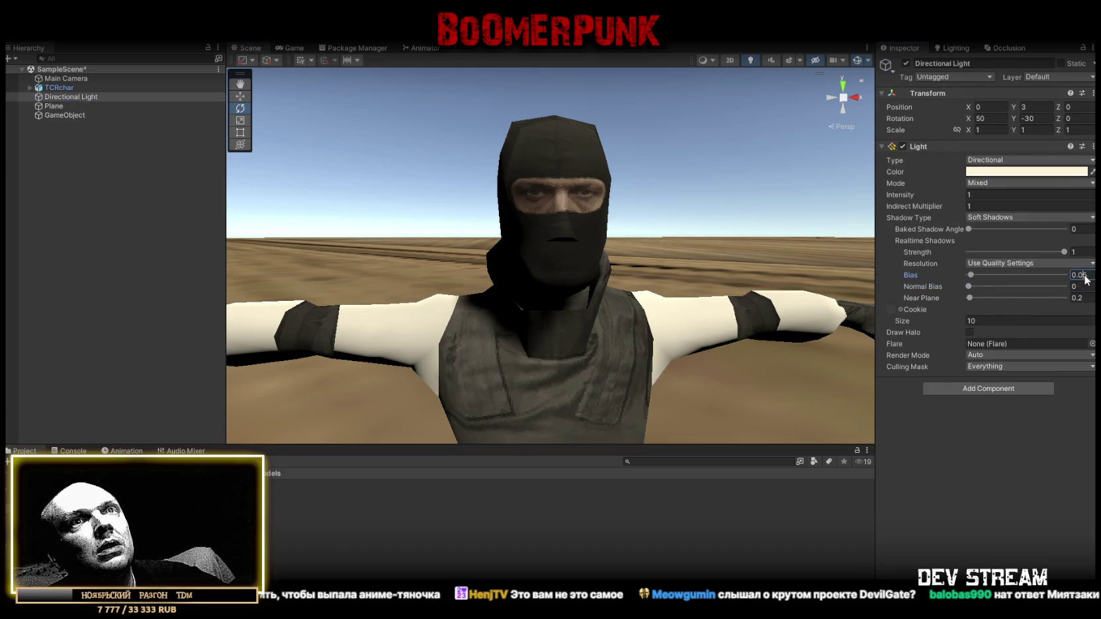
left_click(1076, 298)
type("0.1")
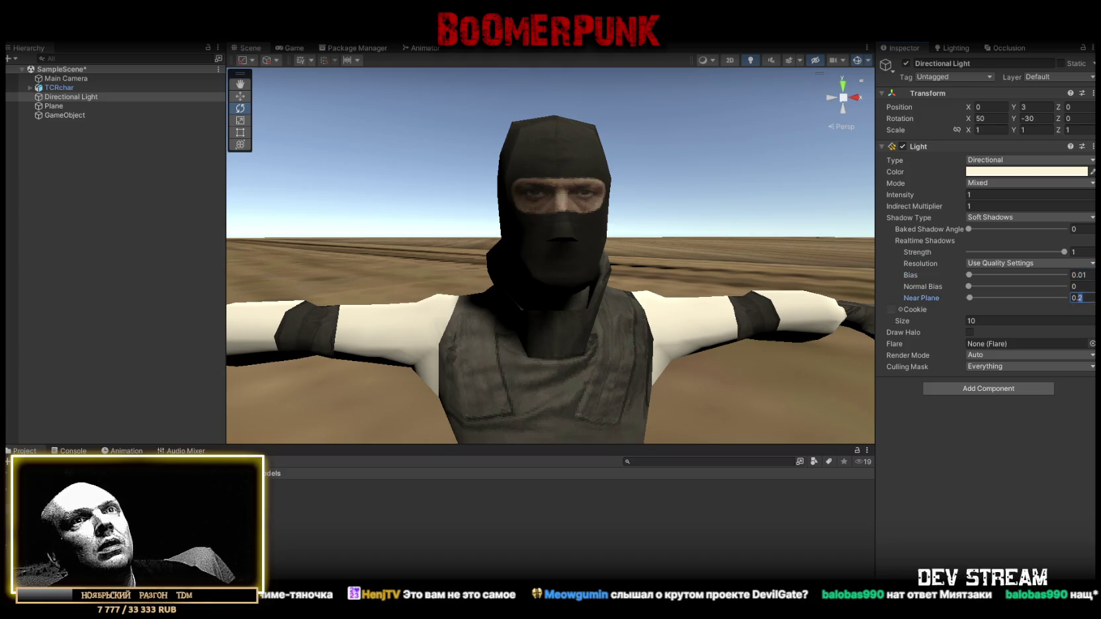
mouse_move(636, 155)
left_mouse_down()
mouse_move(722, 215)
mouse_move(636, 184)
mouse_move(575, 197)
left_mouse_up()
scroll(576, 203, "up", 3)
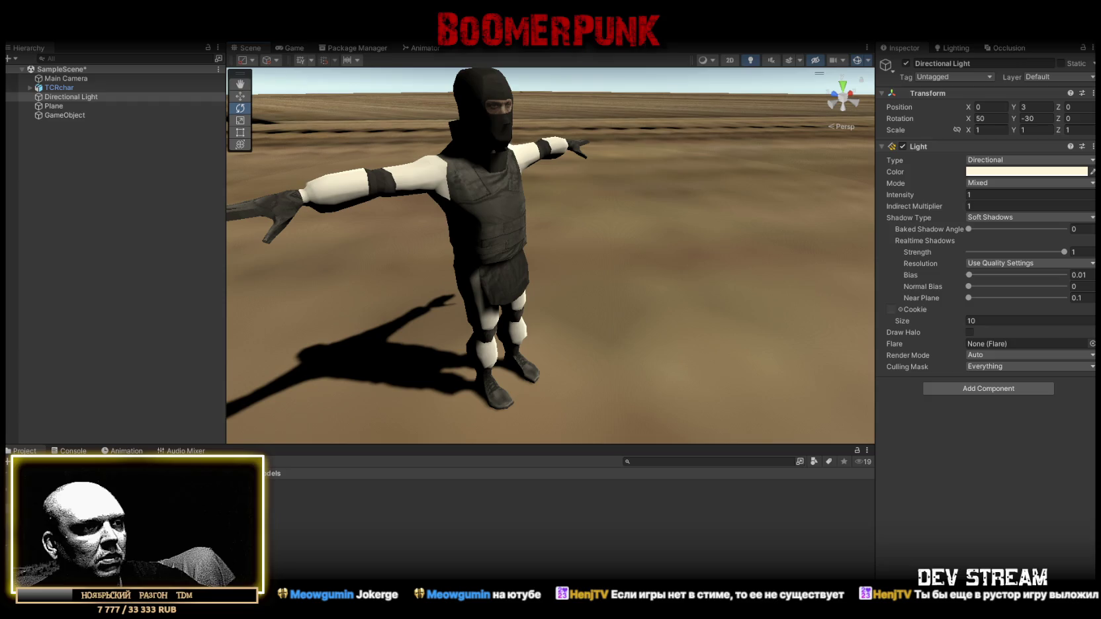
key("alt+Tab")
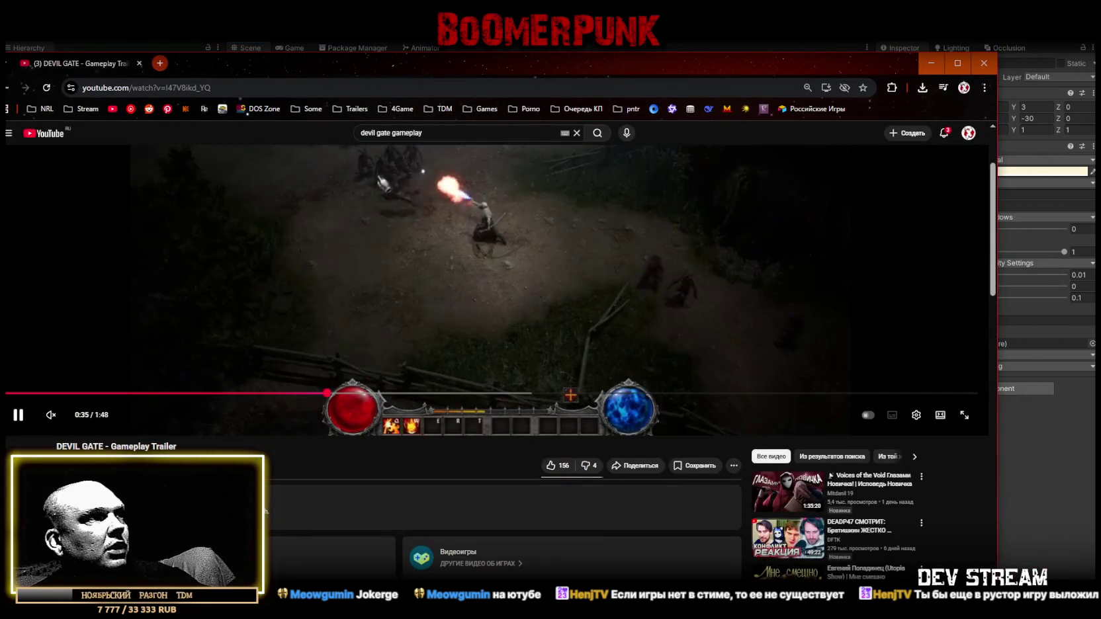
mouse_move(508, 78)
left_mouse_down()
mouse_move(583, 62)
mouse_move(568, 51)
left_mouse_up()
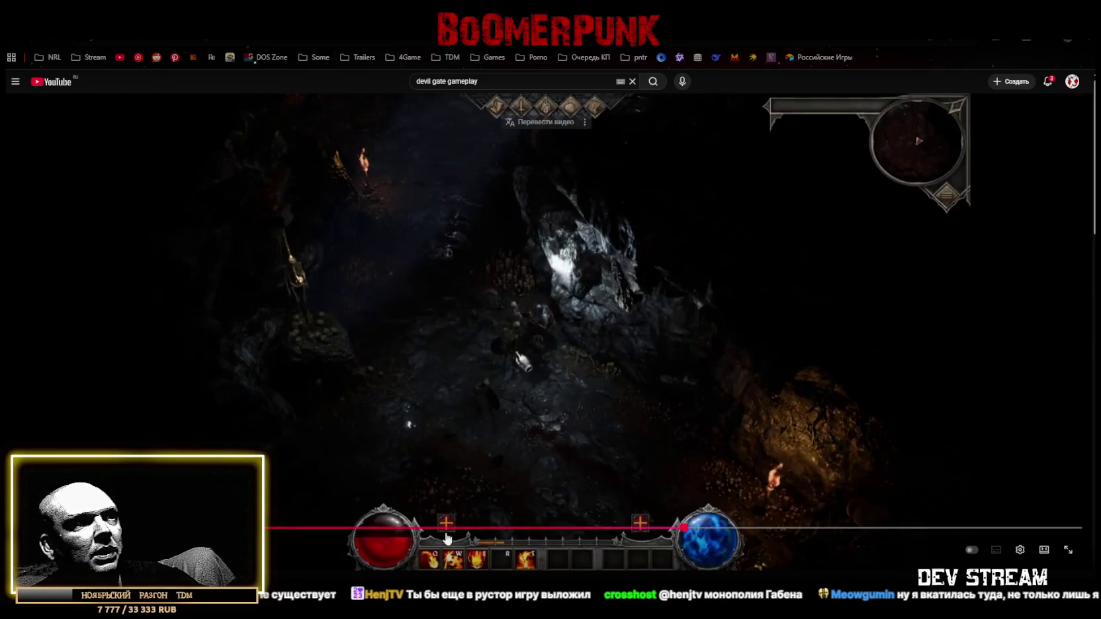
key("Left")
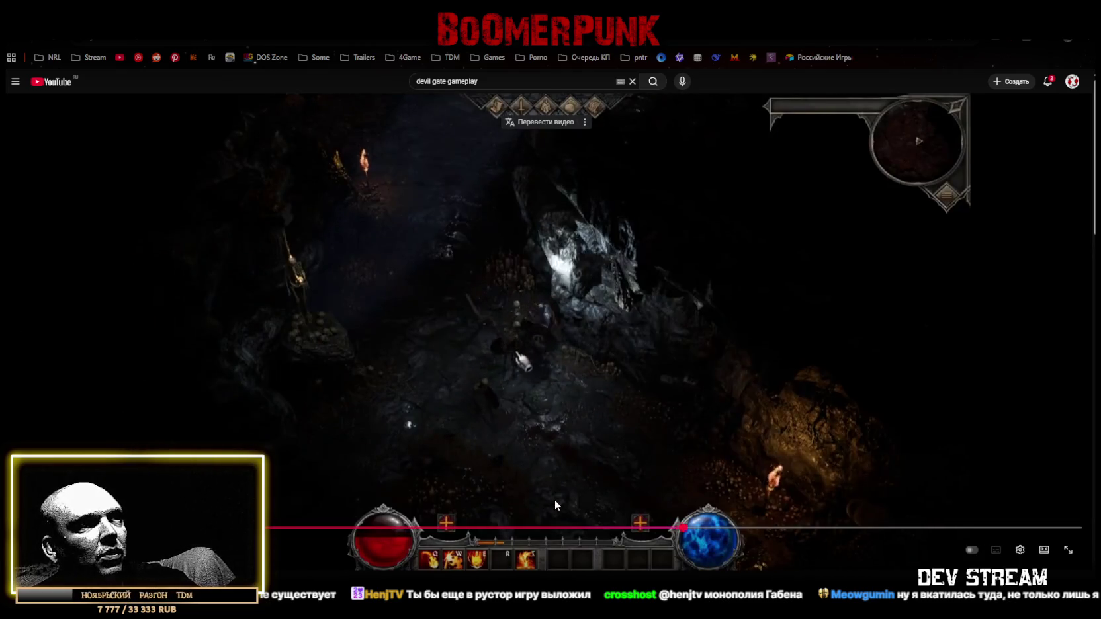
key("Left")
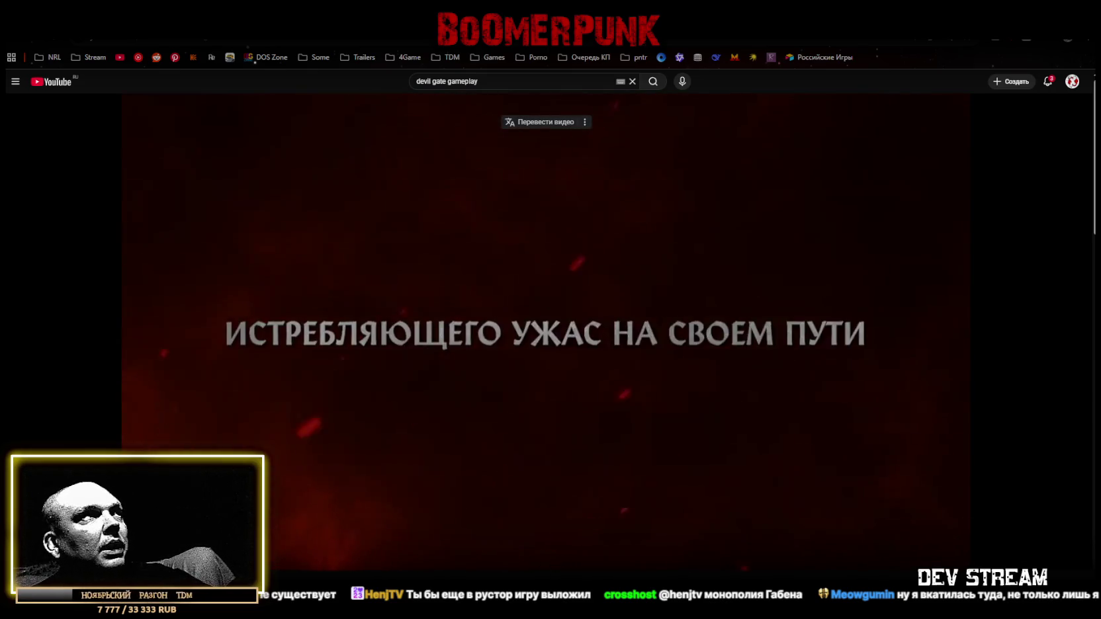
scroll(529, 397, "down", 2)
scroll(445, 326, "up", 2)
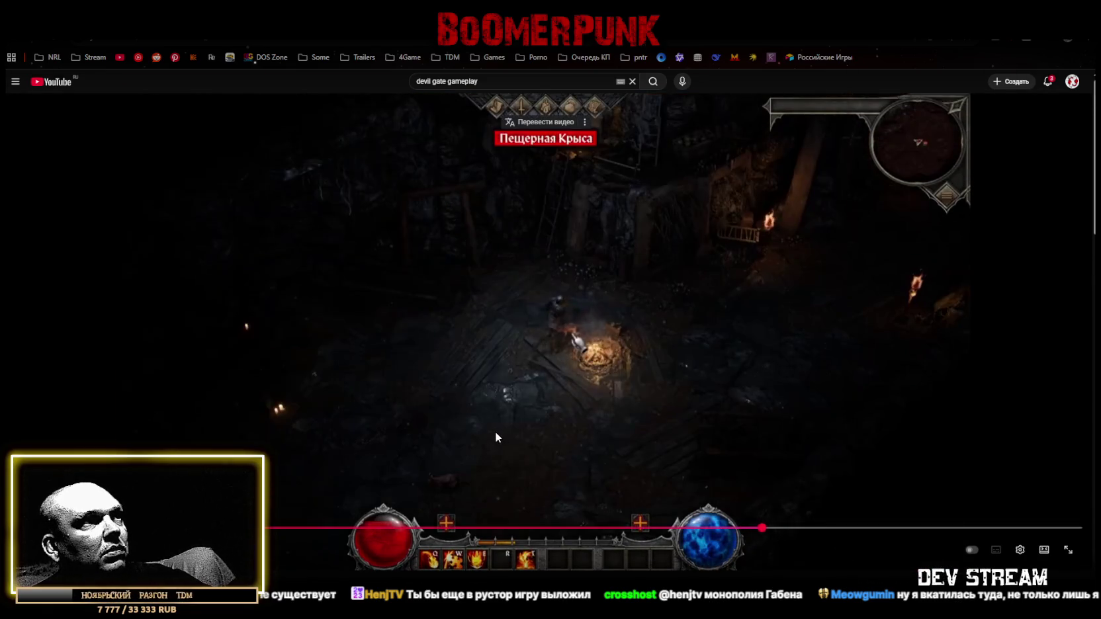
key("alt+Tab")
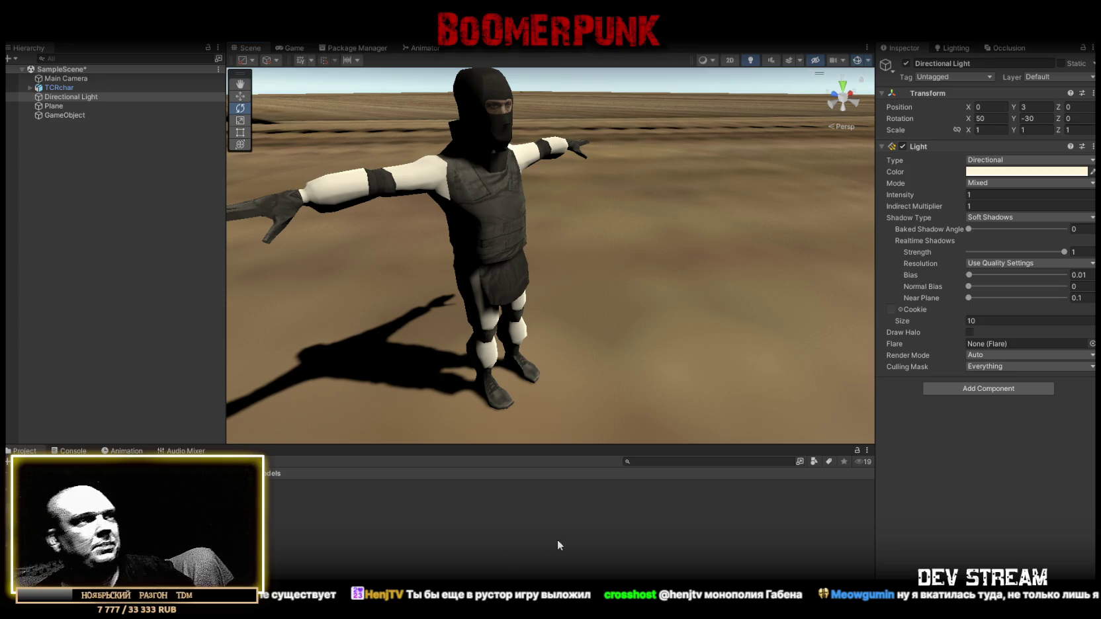
mouse_move(614, 225)
left_mouse_down()
mouse_move(568, 174)
mouse_move(531, 249)
left_mouse_up()
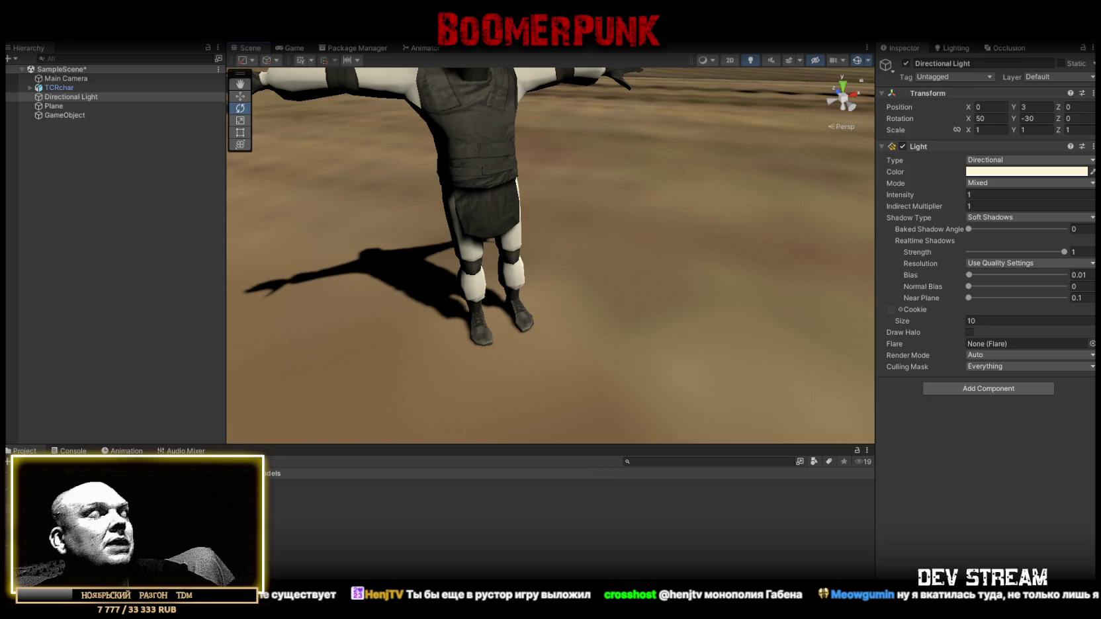
mouse_move(642, 321)
left_mouse_down()
mouse_move(624, 317)
mouse_move(613, 260)
left_mouse_up()
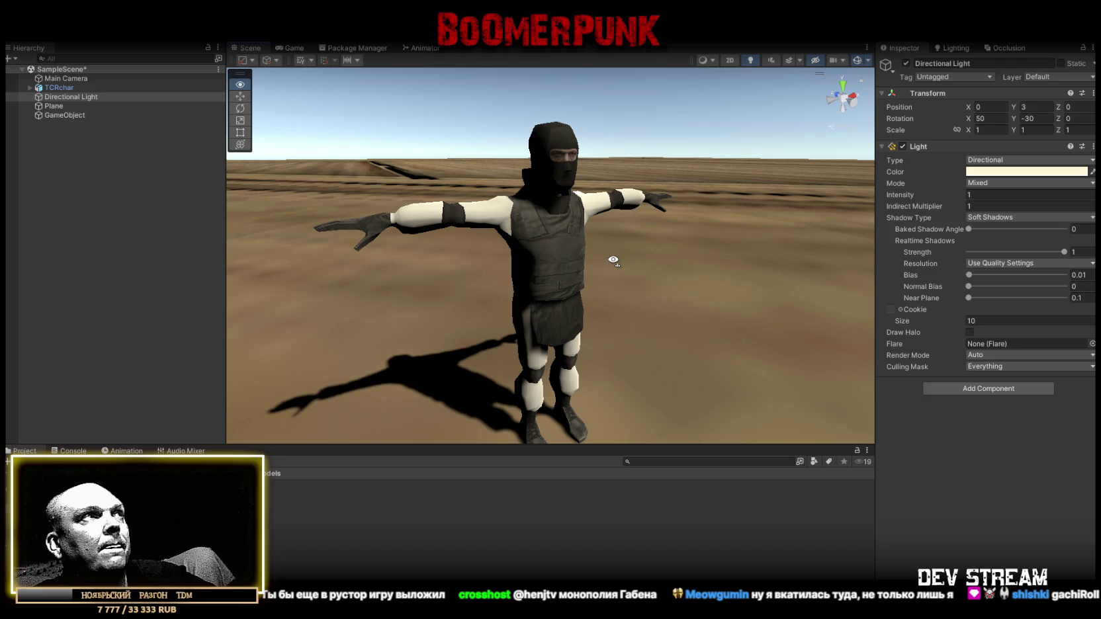
left_click_drag(614, 260, 614, 272)
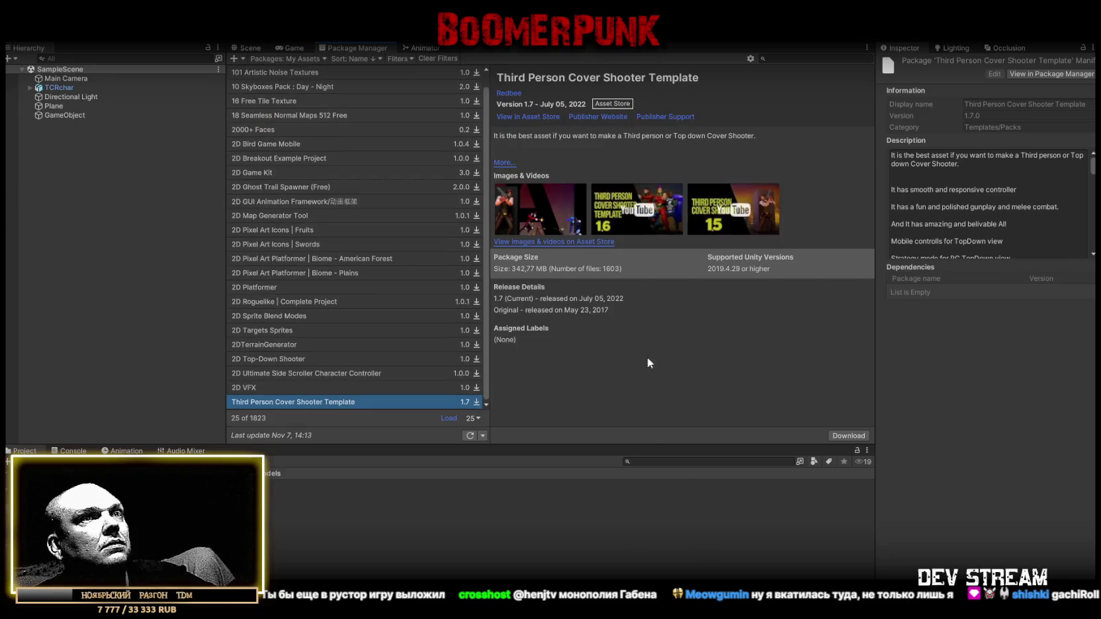
Start downloading the Third Person Cover Shooter Template from My Assets
left_click(842, 436)
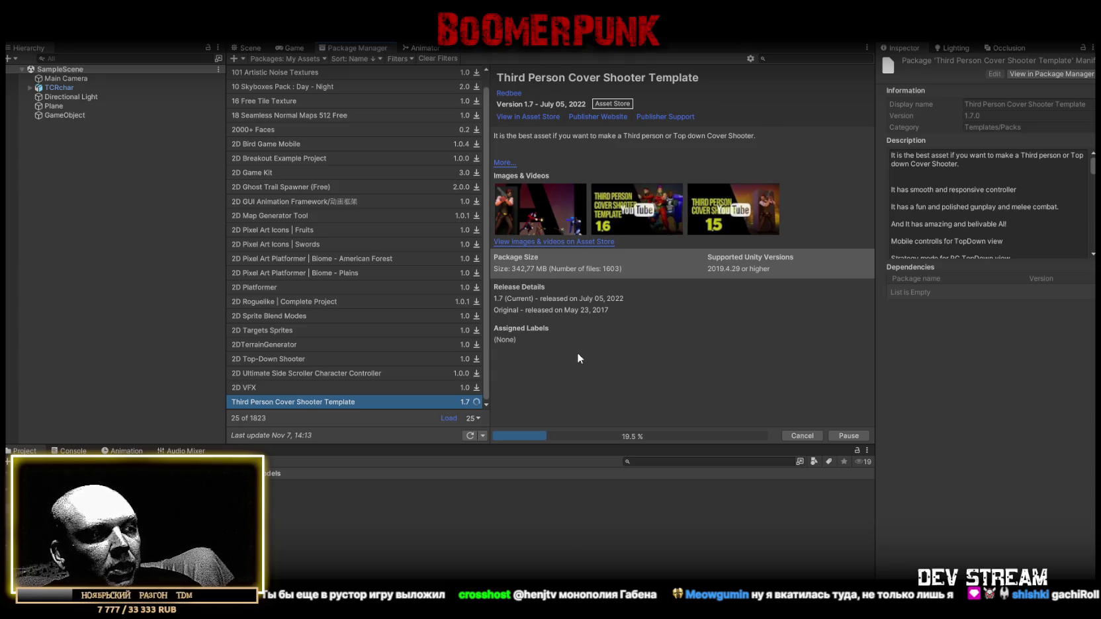
Wait for the template download to finish, then start importing it
left_click(677, 245)
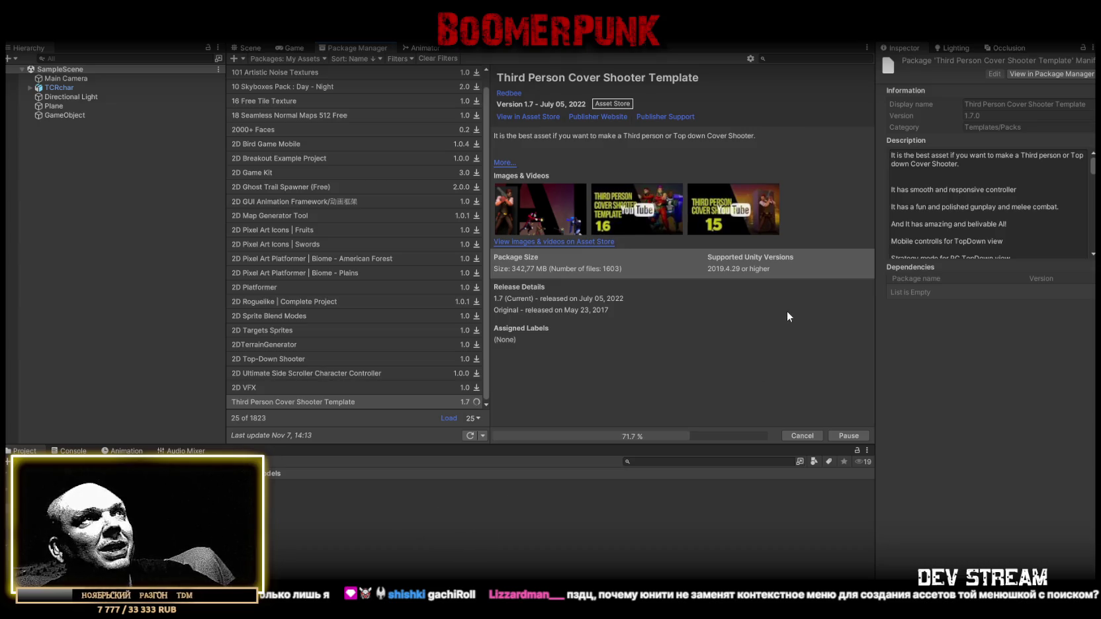
scroll(359, 219, "up", 1)
scroll(371, 238, "down", 1)
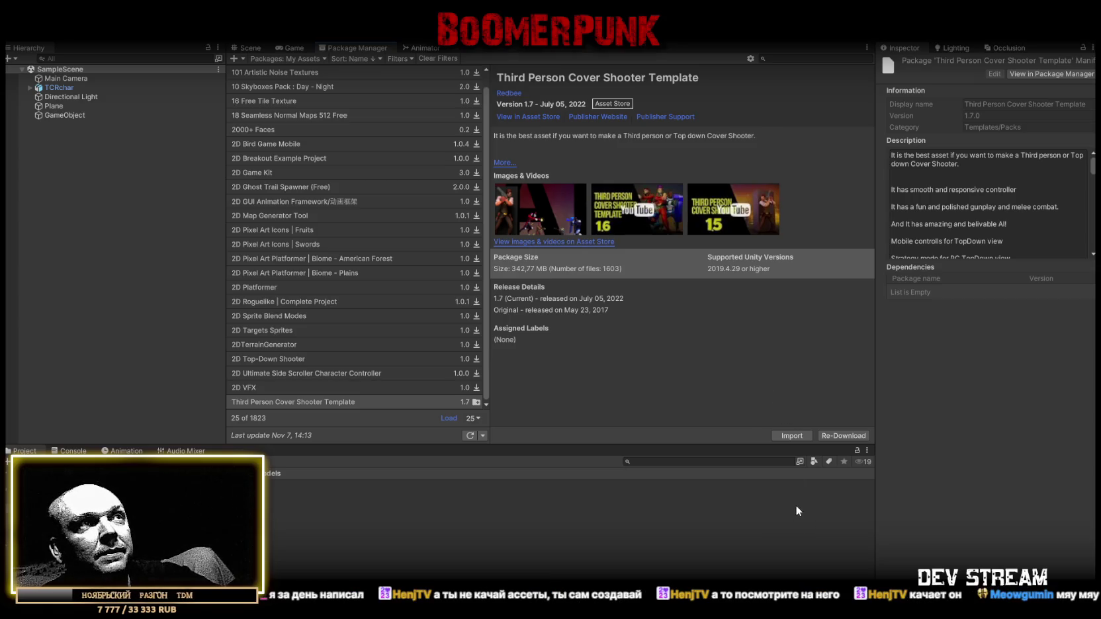
left_click(791, 436)
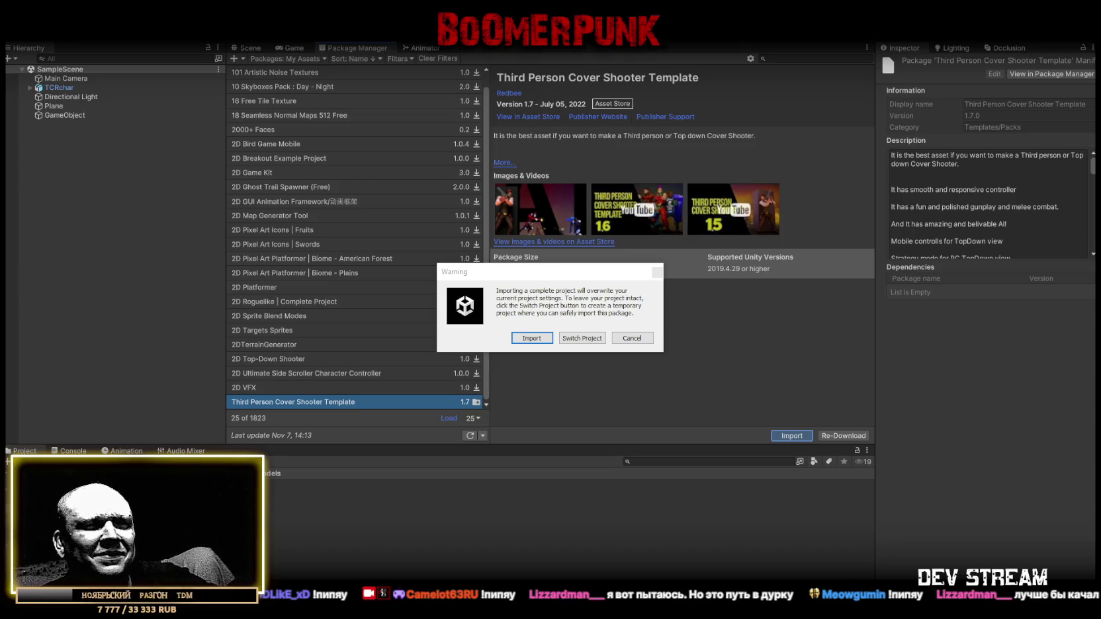
Accept the warning that the project settings will be overwritten
left_click(540, 339)
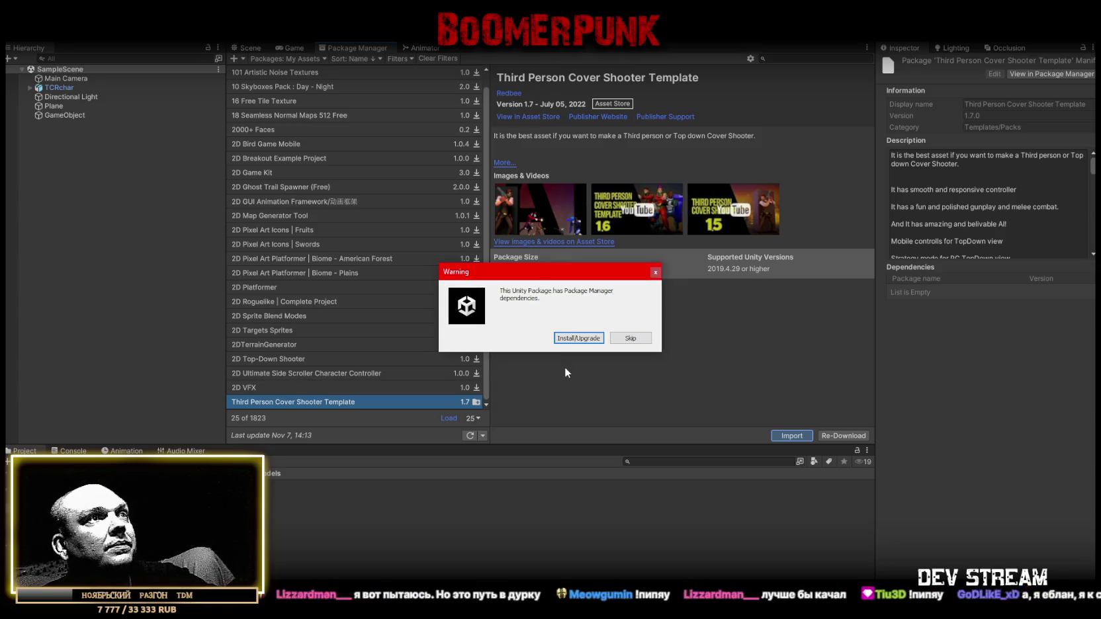
Install the template's required Package Manager dependencies
left_click(579, 338)
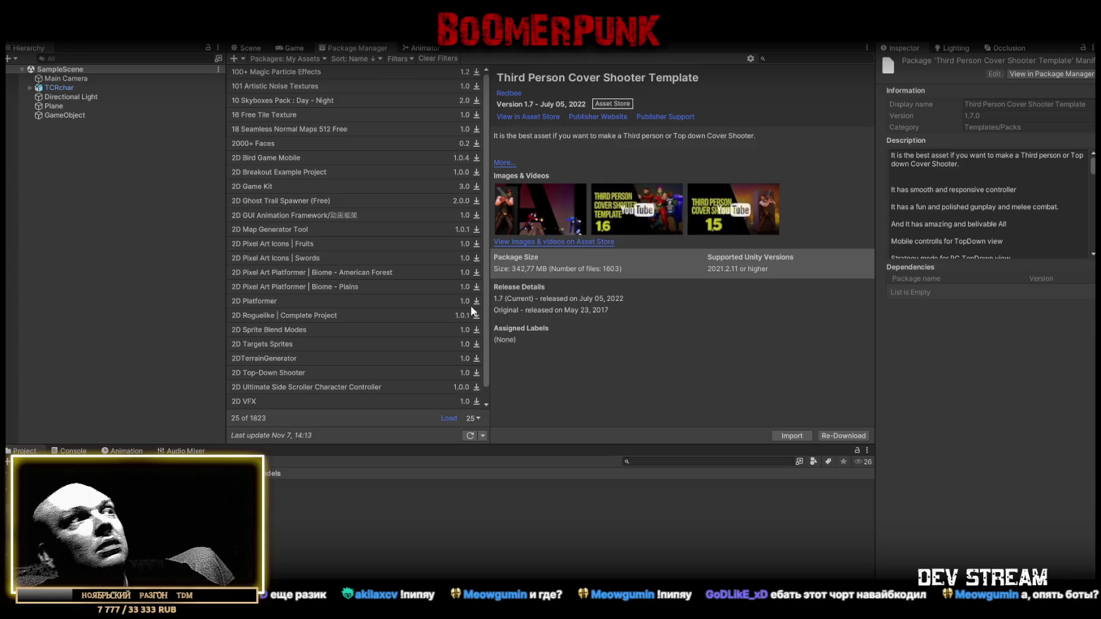
Review the import warnings in the Console, then go back to the Project assets and Scene view
left_click(69, 451)
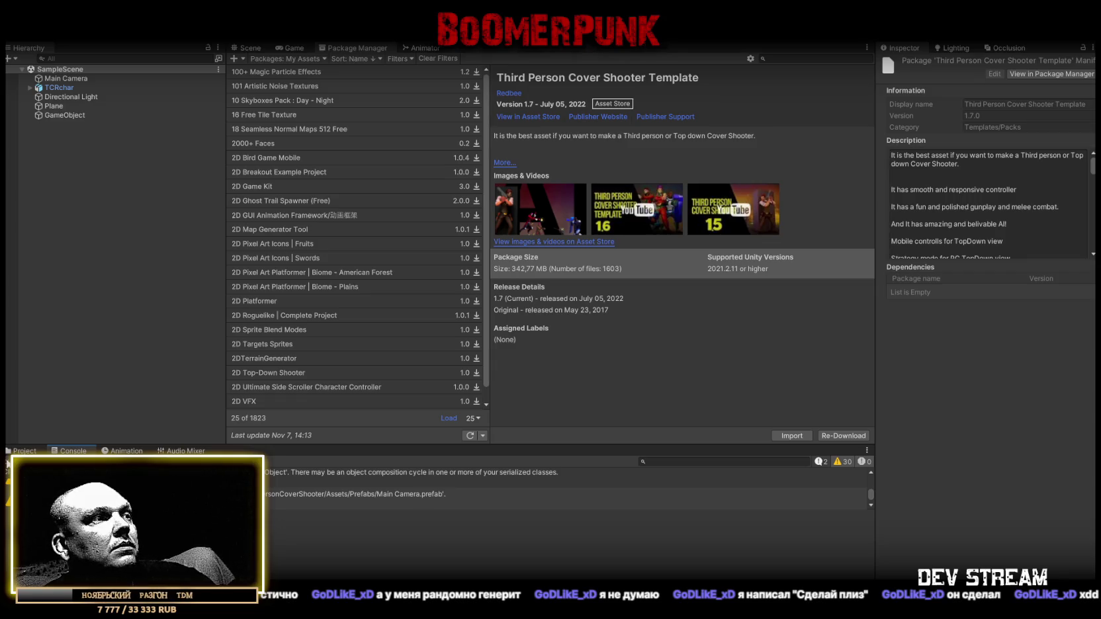
scroll(199, 486, "up", 5)
left_click(199, 478)
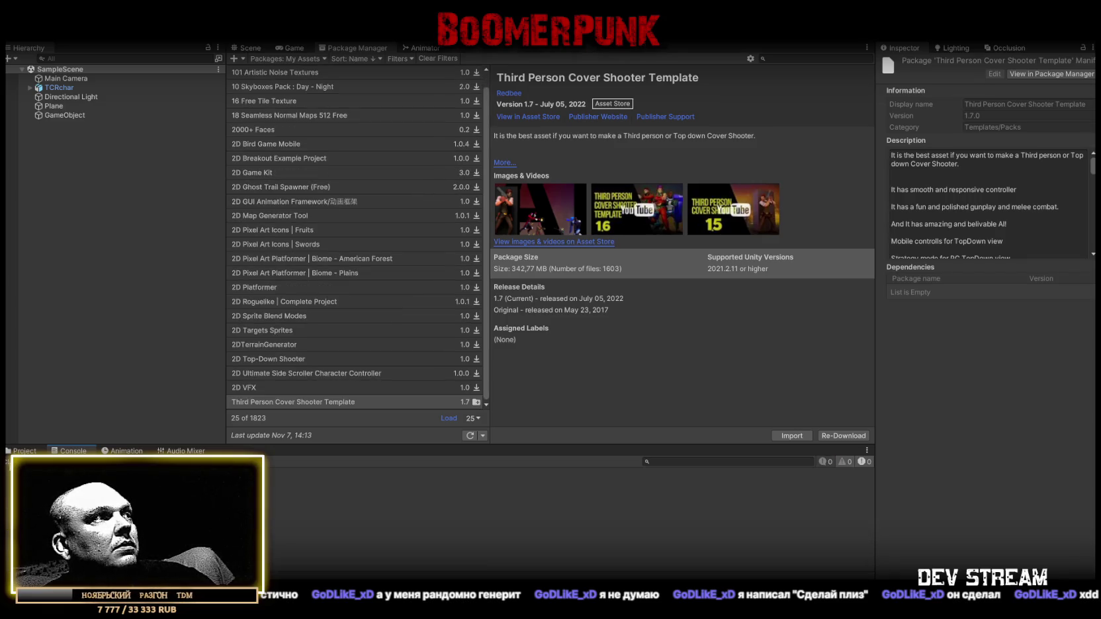
left_click(25, 451)
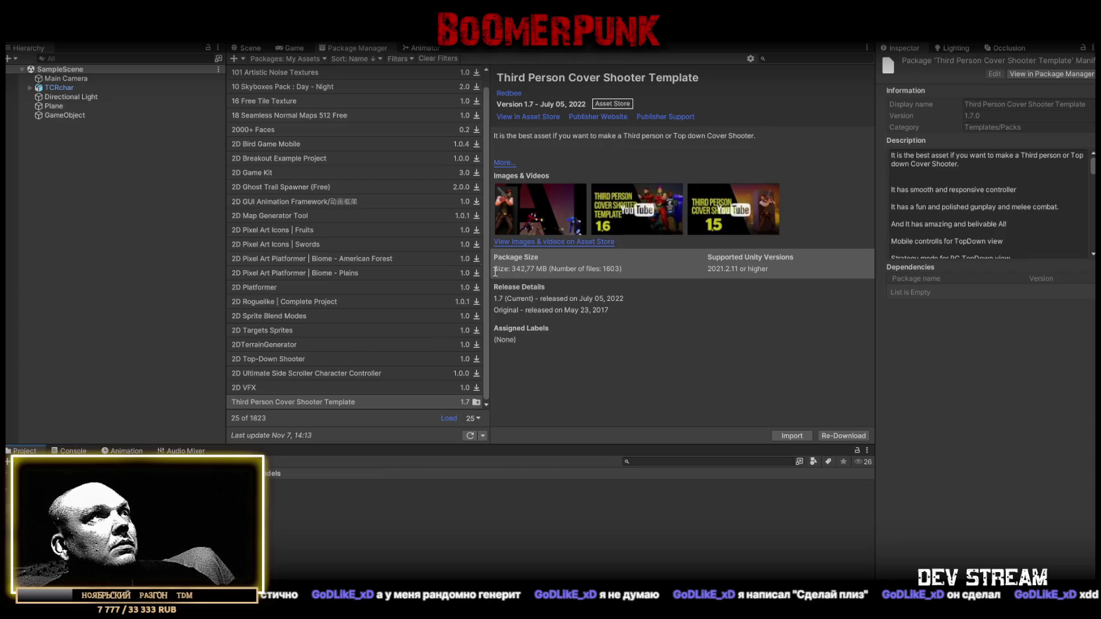
left_click(241, 50)
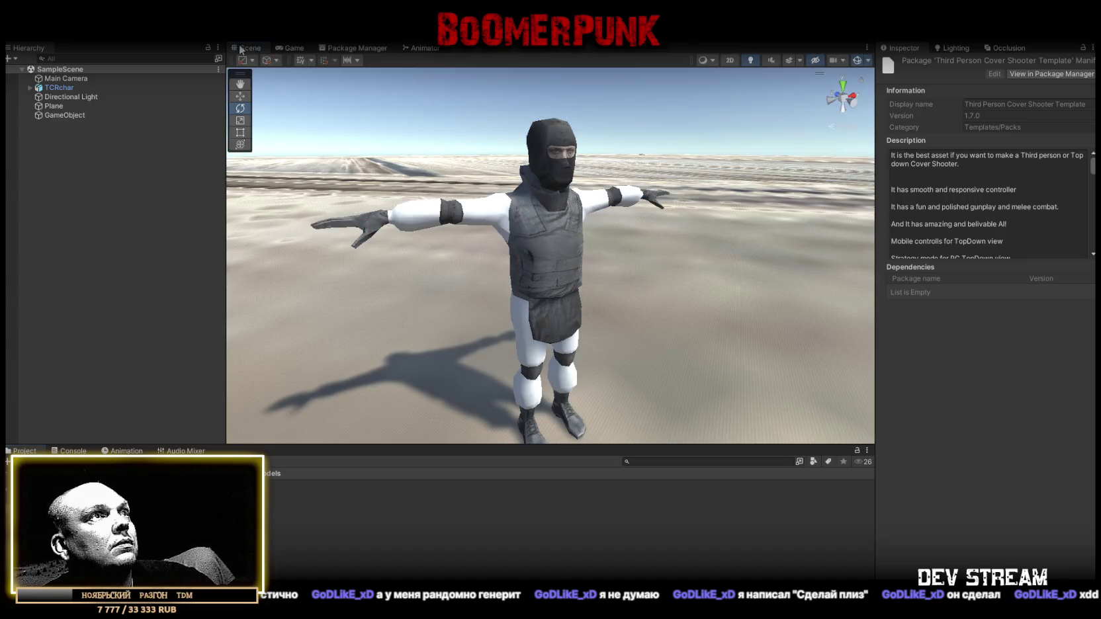
Pull the view back, select the Plane, and open its Small Crate_diffuse material
mouse_move(597, 217)
left_mouse_down()
mouse_move(540, 243)
mouse_move(618, 257)
mouse_move(588, 296)
left_mouse_up()
left_click(588, 300)
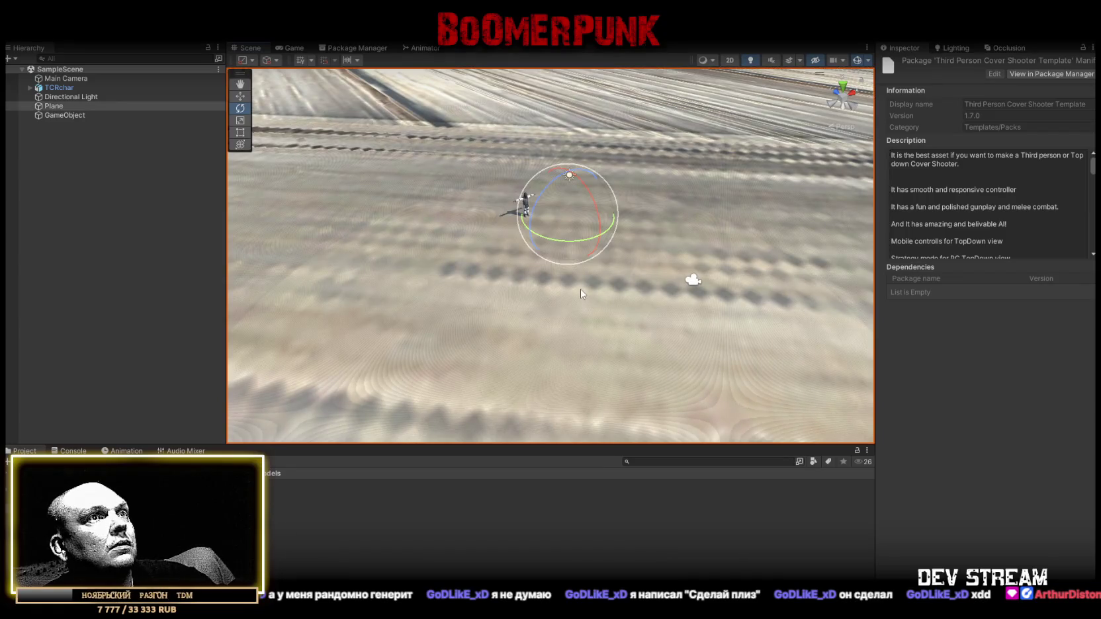
left_click(1011, 205)
double_click(1012, 204)
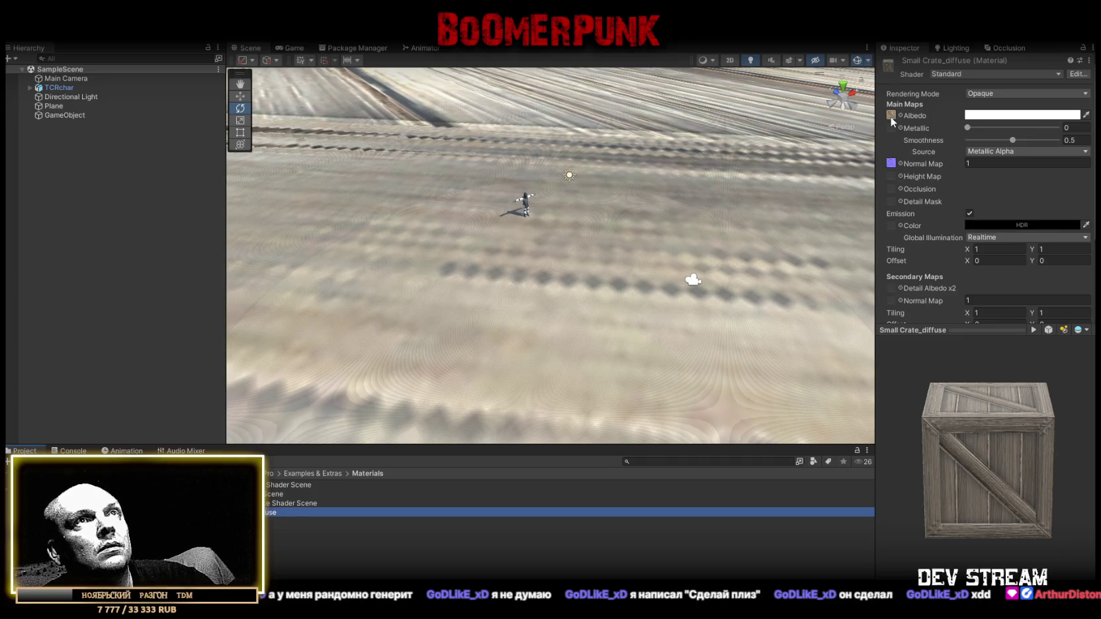
Set Small Crate_diffuse and Small Crate_normal to 256 max size with Point (no filter)
left_click(892, 117)
double_click(891, 116)
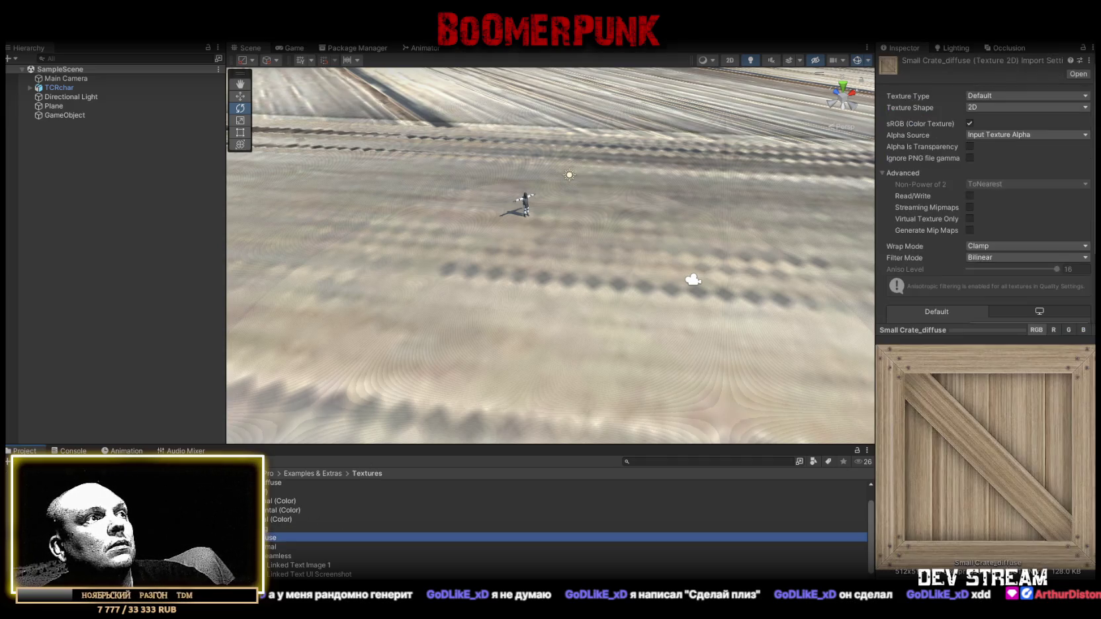
left_click(344, 546, "ctrl")
left_click(987, 305)
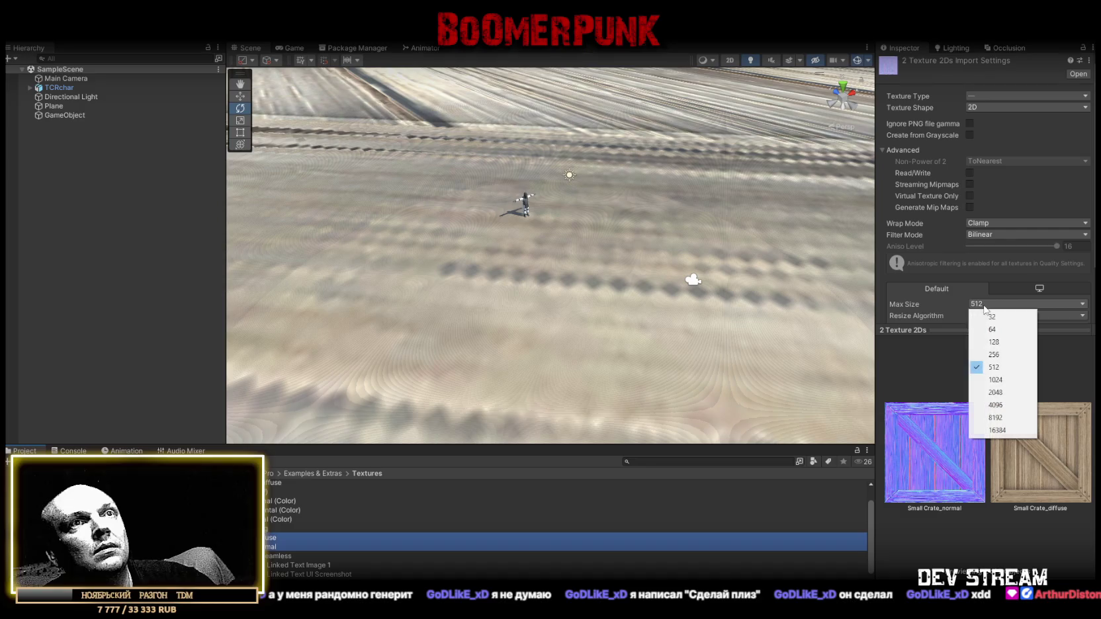
left_click(998, 356)
left_click(1006, 234)
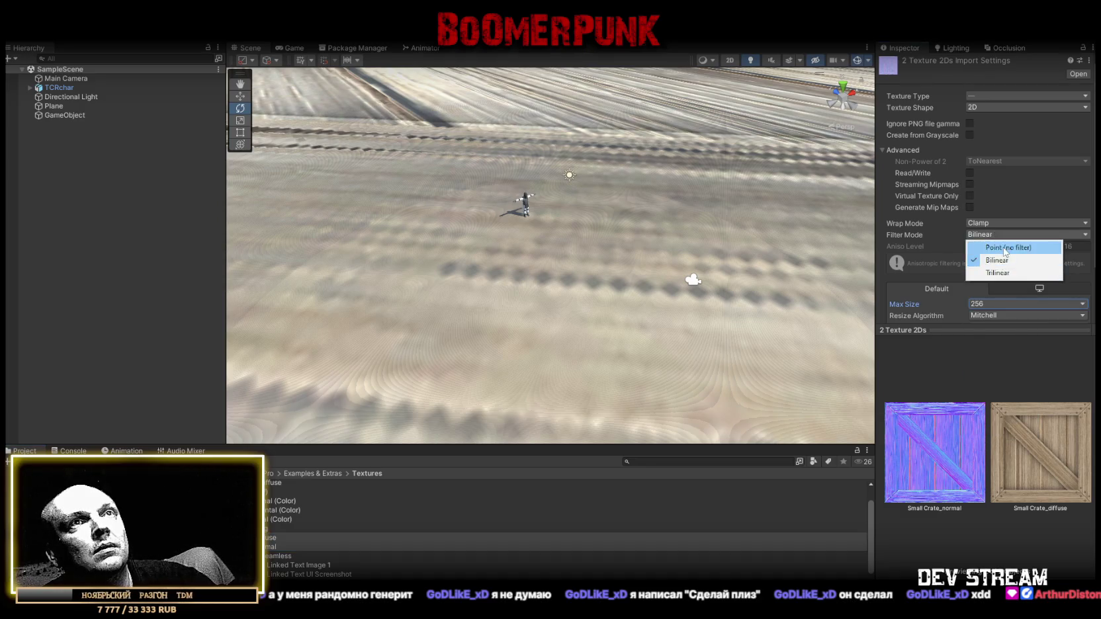
left_click(1005, 250)
scroll(1052, 245, "down", 3)
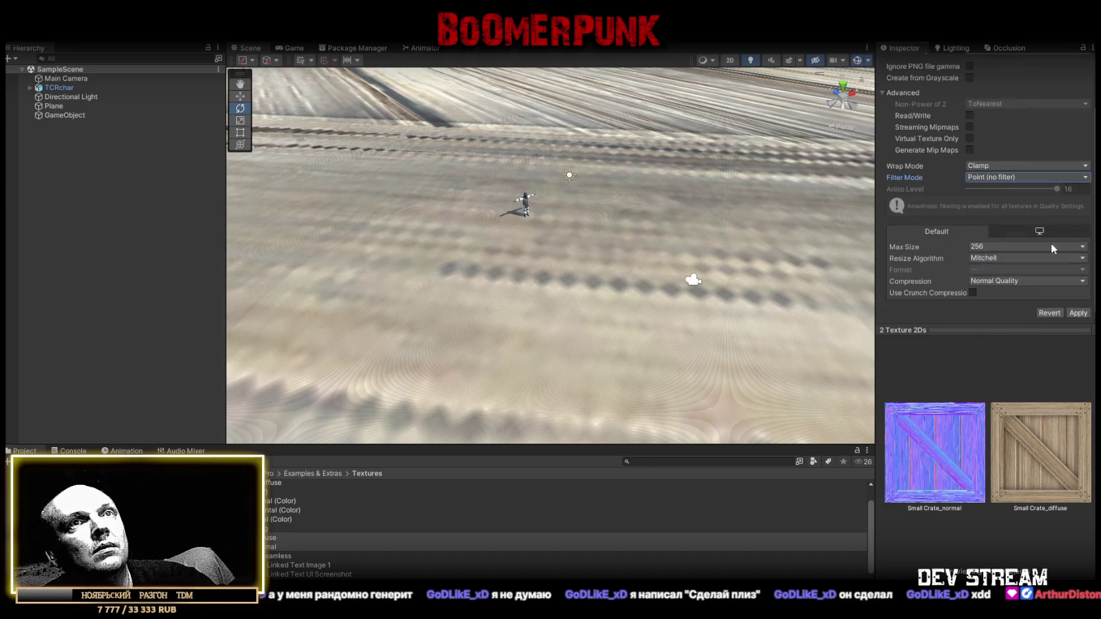
left_click(1079, 314)
mouse_move(667, 287)
left_mouse_down()
mouse_move(626, 223)
mouse_move(610, 239)
left_mouse_up()
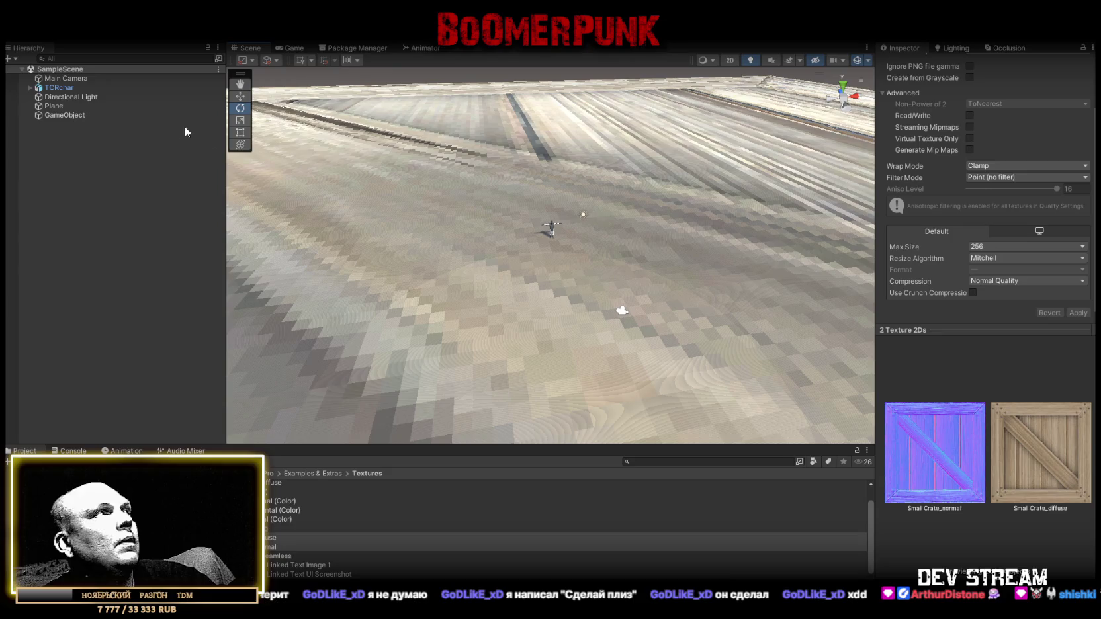
left_click(100, 96)
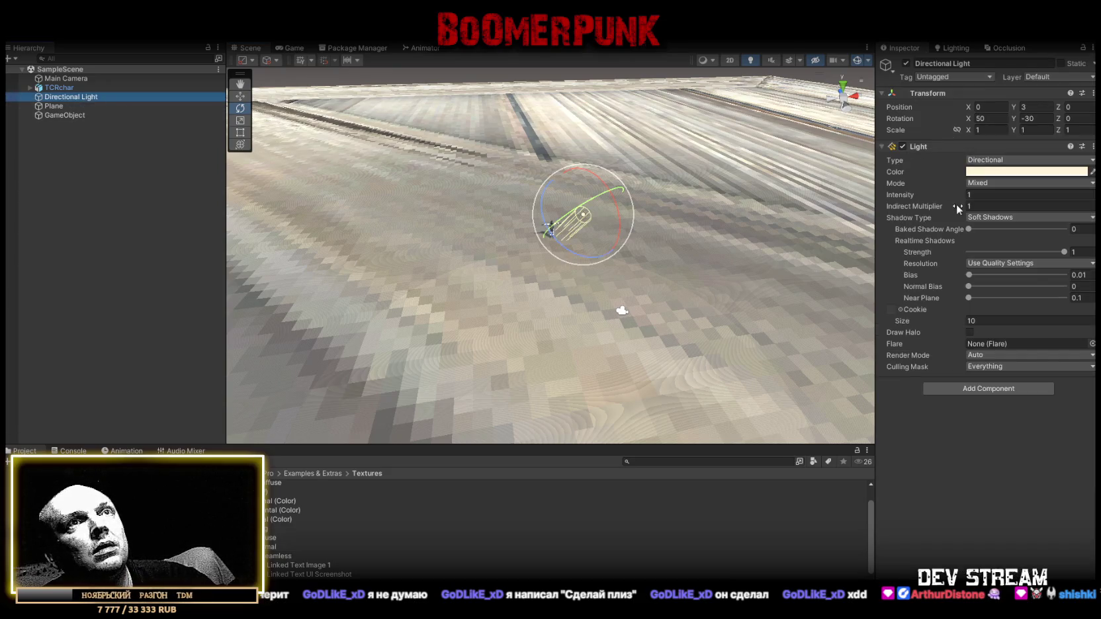
Lower the light's indirect multiplier and try shadow bias values, settling on 0.025
left_click_drag(957, 204, 939, 204)
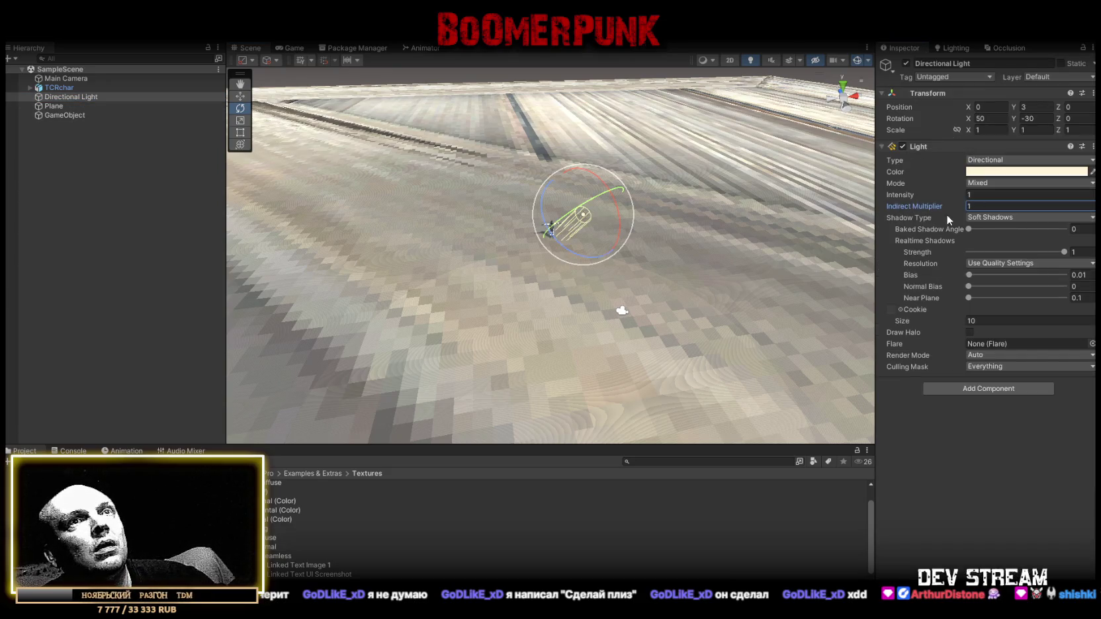
mouse_move(968, 277)
left_mouse_down()
mouse_move(948, 277)
mouse_move(974, 278)
left_mouse_up()
key("ctrl+z")
key("ctrl+z")
key("BackSpace")
type("25")
key("Return")
mouse_move(771, 258)
left_mouse_down()
mouse_move(720, 247)
mouse_move(629, 258)
left_mouse_up()
scroll(629, 259, "up", 5)
Raise the directional light's shadow bias from 0.025 to 0.05
left_click(1083, 274)
key("BackSpace")
key("BackSpace")
type("3")
key("BackSpace")
type("5")
key("Return")
scroll(762, 202, "down", 5)
left_click_drag(763, 202, 482, 177)
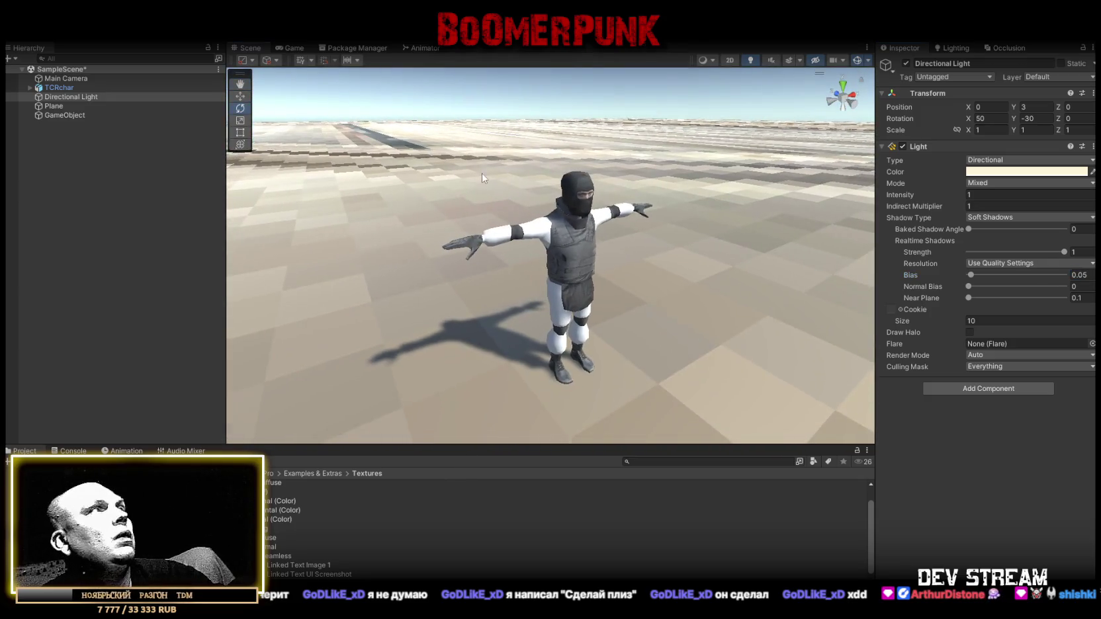
Switch the light's shadow type to Hard Shadows
left_click(1004, 217)
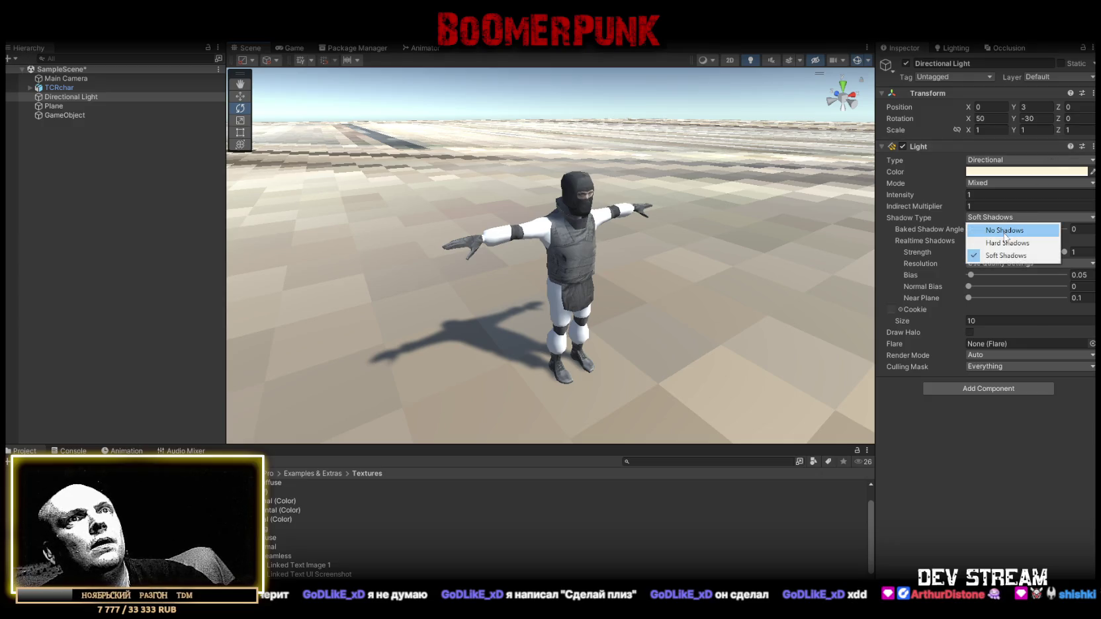
left_click(1006, 243)
mouse_move(761, 238)
left_mouse_down()
mouse_move(571, 213)
mouse_move(454, 303)
mouse_move(641, 254)
left_mouse_up()
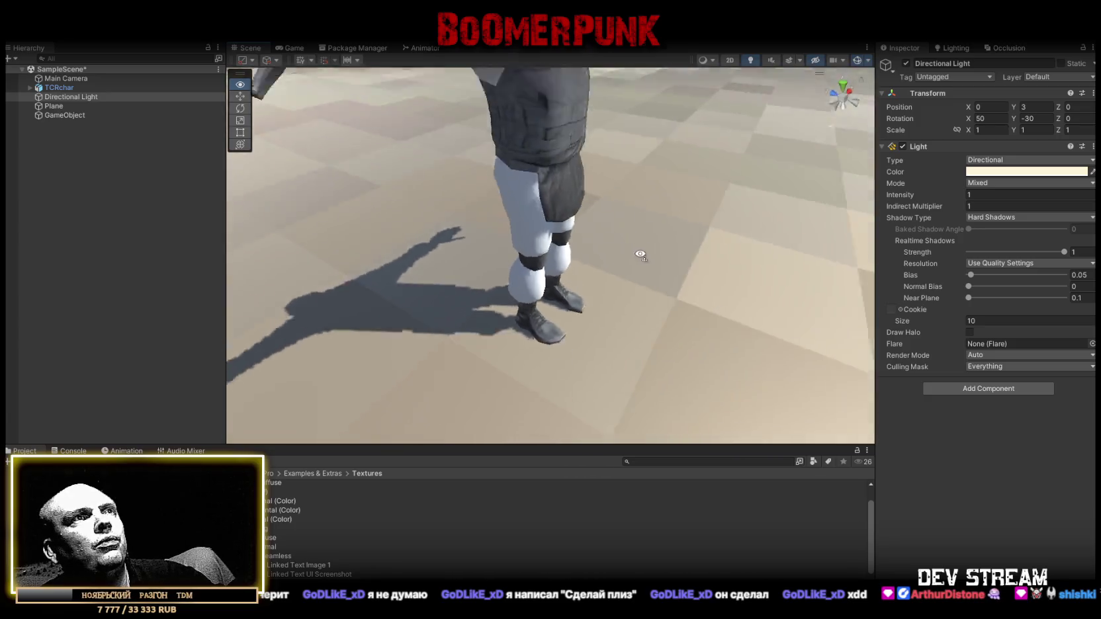
scroll(641, 254, "down", 5)
Compare shadow resolutions: try Low, then Very High, then go back to Low
left_click(1004, 264)
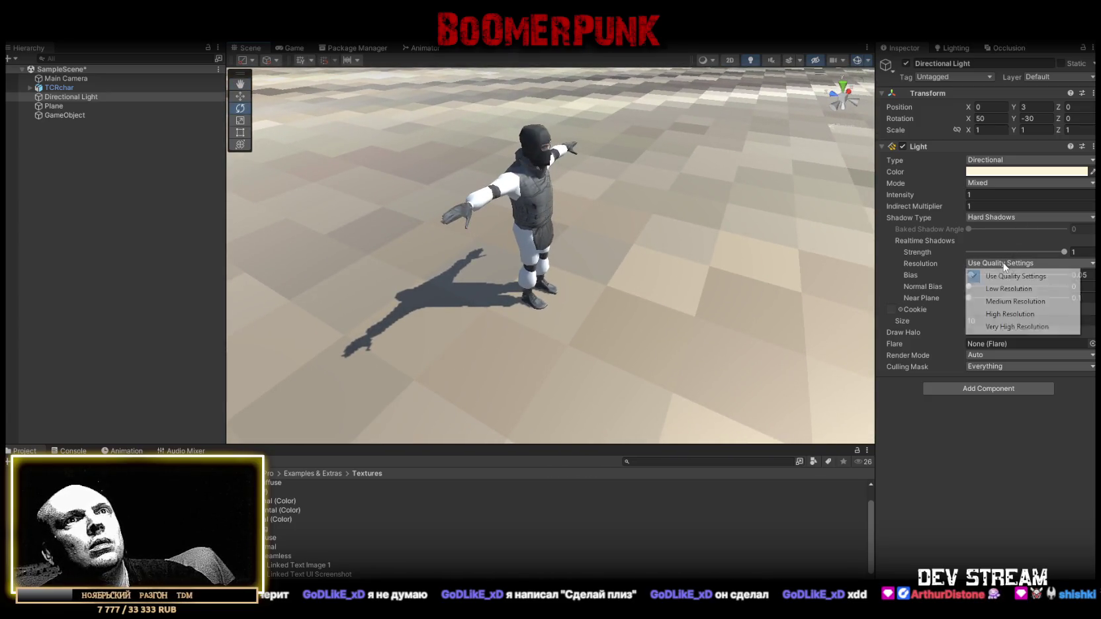
left_click(1009, 288)
left_click_drag(569, 225, 599, 222)
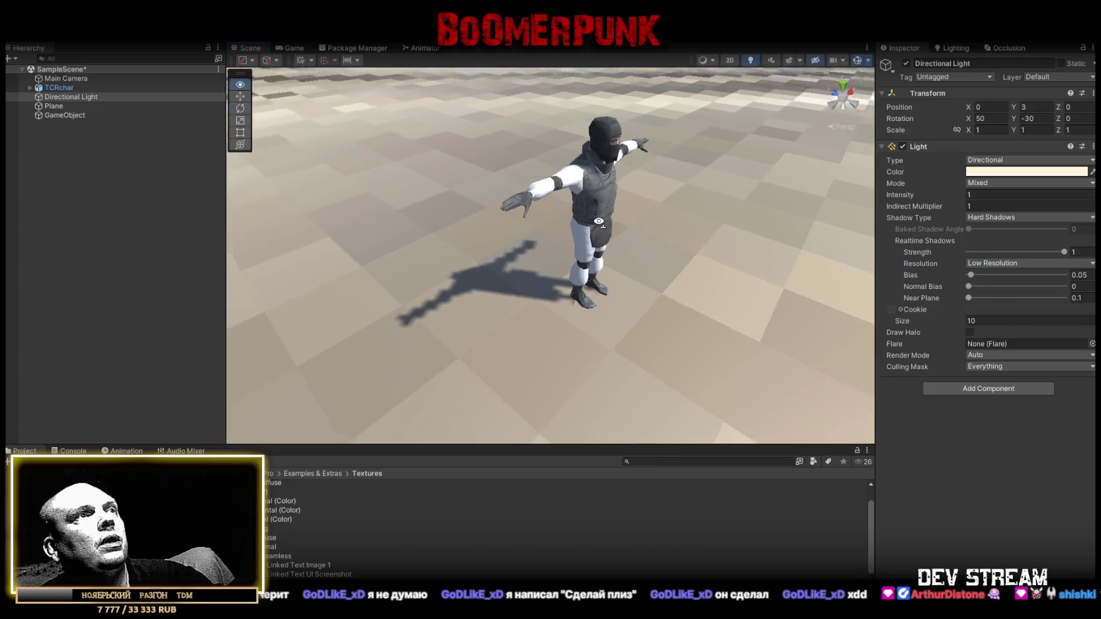
scroll(599, 221, "up", 5)
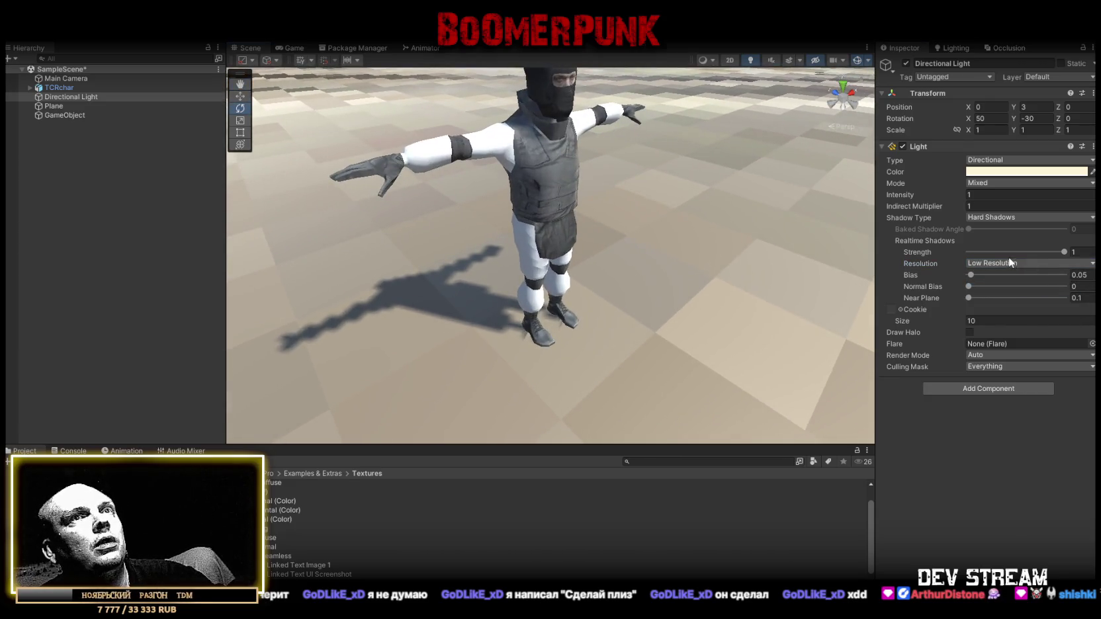
left_click(1007, 262)
left_click(1009, 324)
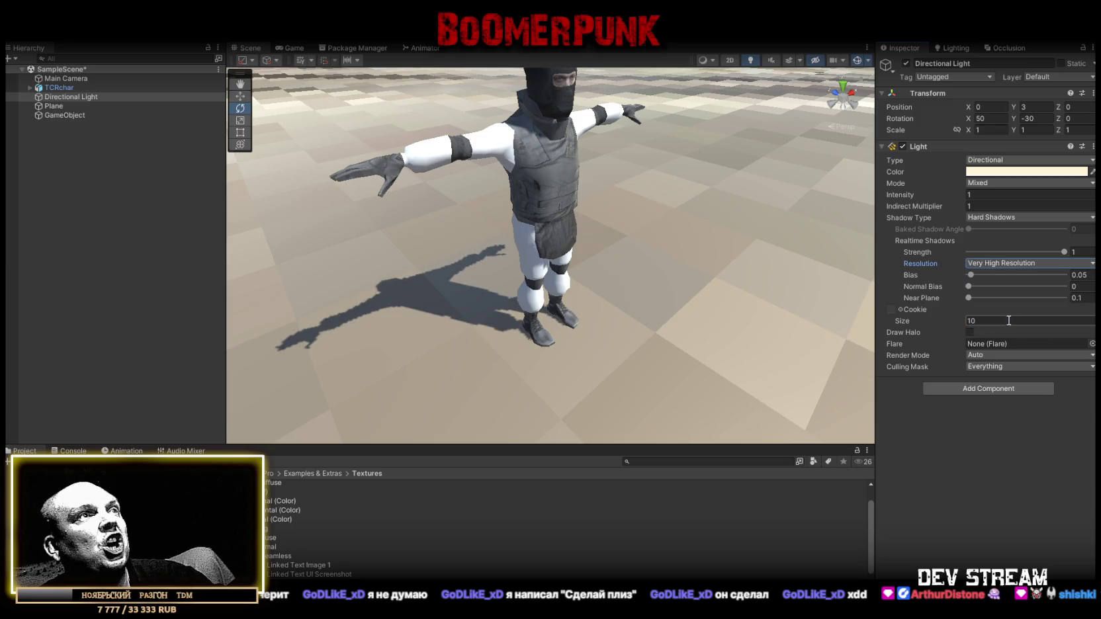
scroll(710, 222, "down", 3)
scroll(710, 222, "up", 5)
scroll(710, 222, "down", 3)
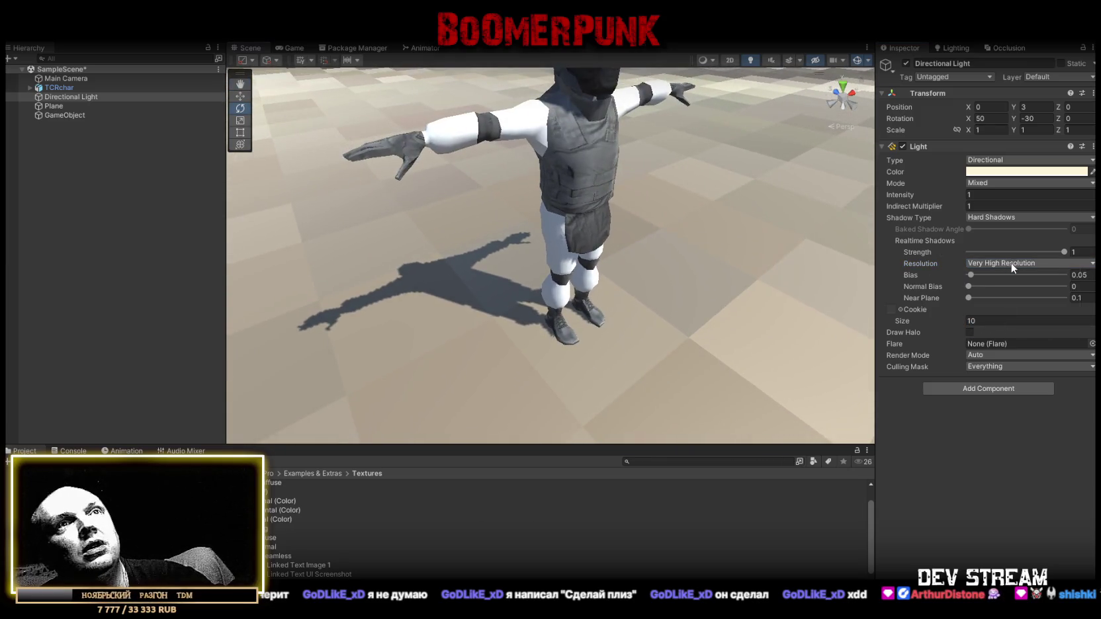
left_click(1012, 265)
left_click(1008, 288)
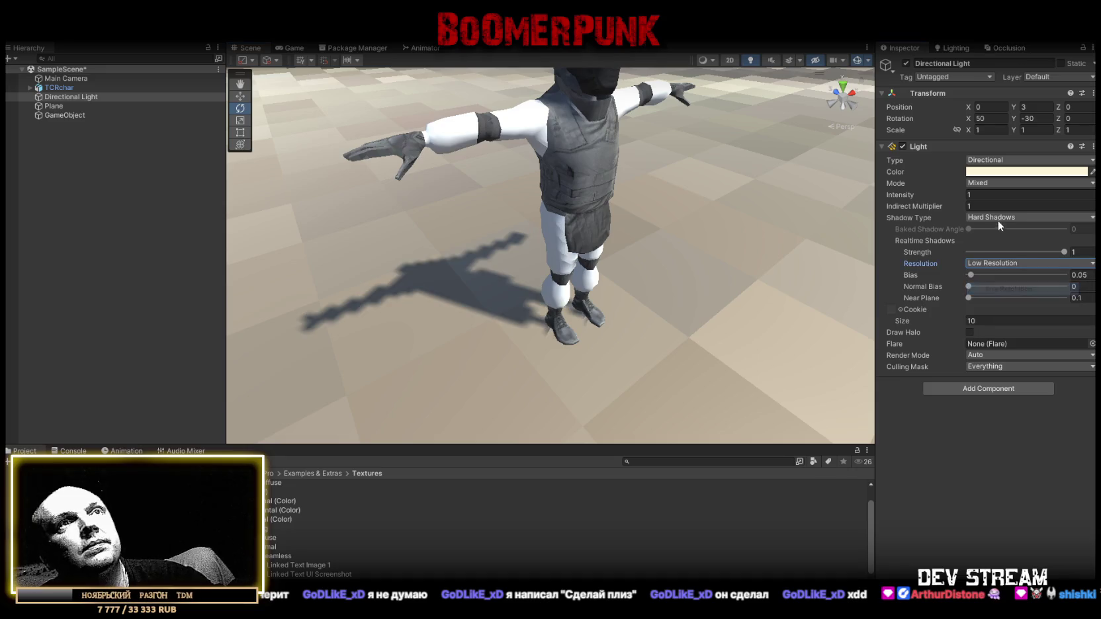
Try Soft Shadows for comparison, then return to Hard Shadows
left_click(989, 217)
left_click(995, 256)
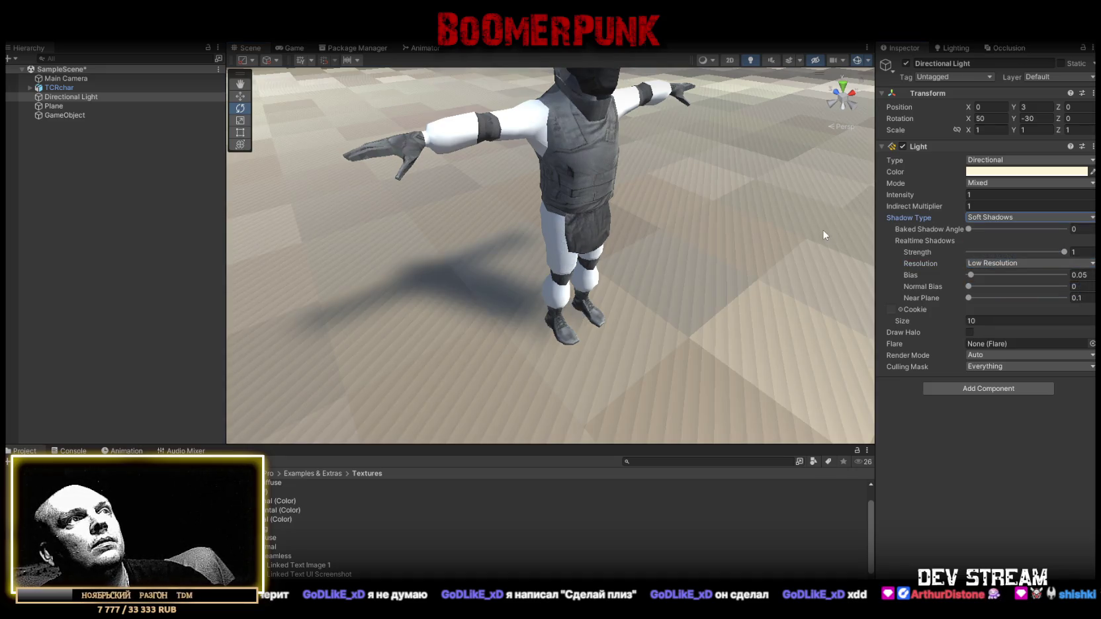
left_click(1007, 217)
left_click(995, 241)
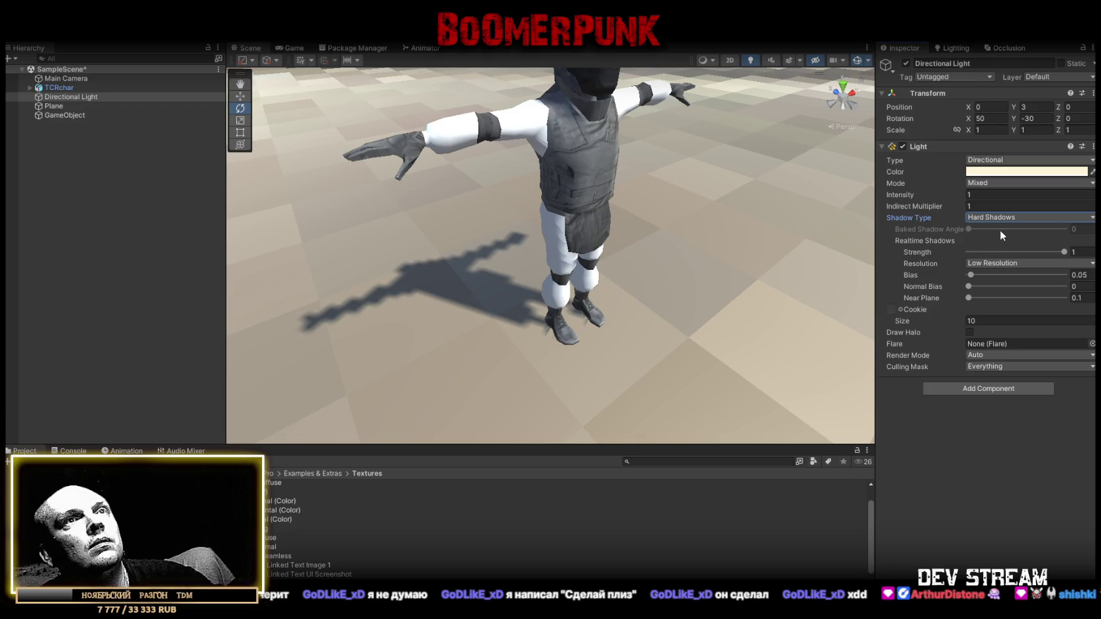
Set shadow resolution to Medium, then settle on High Resolution
left_click(1002, 262)
left_click(1001, 302)
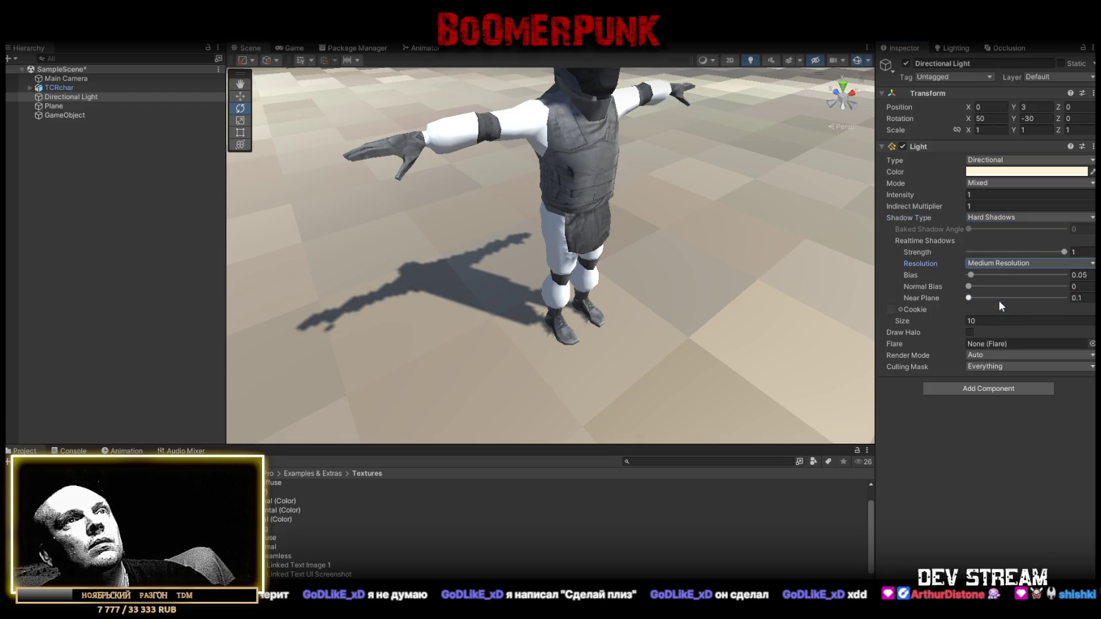
left_click(1009, 262)
left_click(1006, 313)
Turn the Scene view to face the soldier and bring up create options inside the Models folder
mouse_move(562, 218)
left_mouse_down()
mouse_move(695, 216)
mouse_move(658, 295)
mouse_move(664, 227)
mouse_move(717, 220)
left_mouse_up()
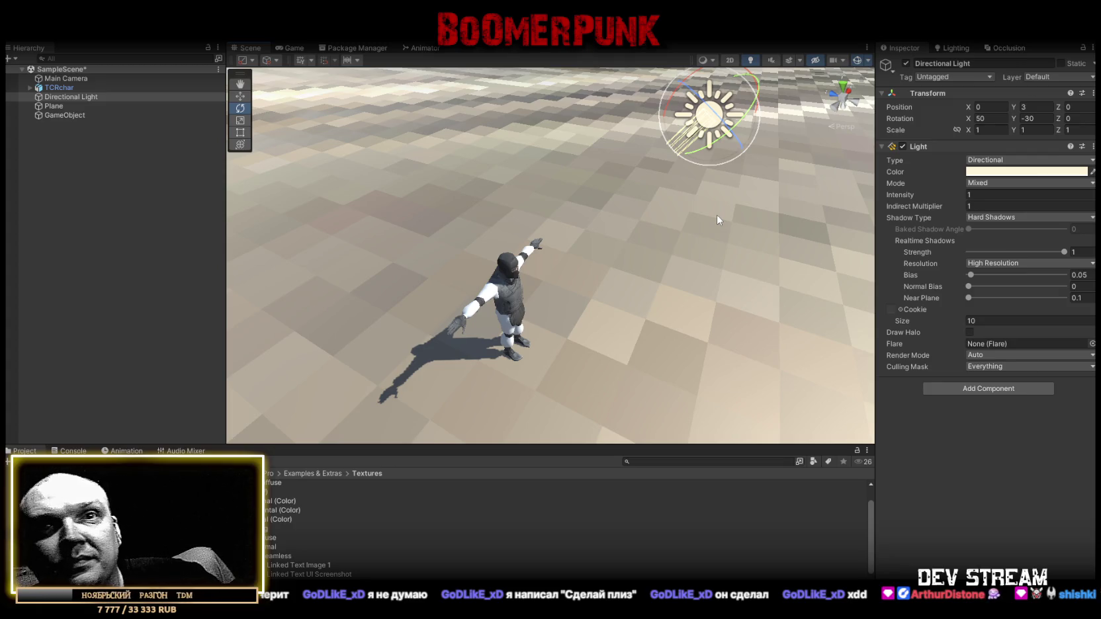
left_click_drag(594, 244, 549, 250)
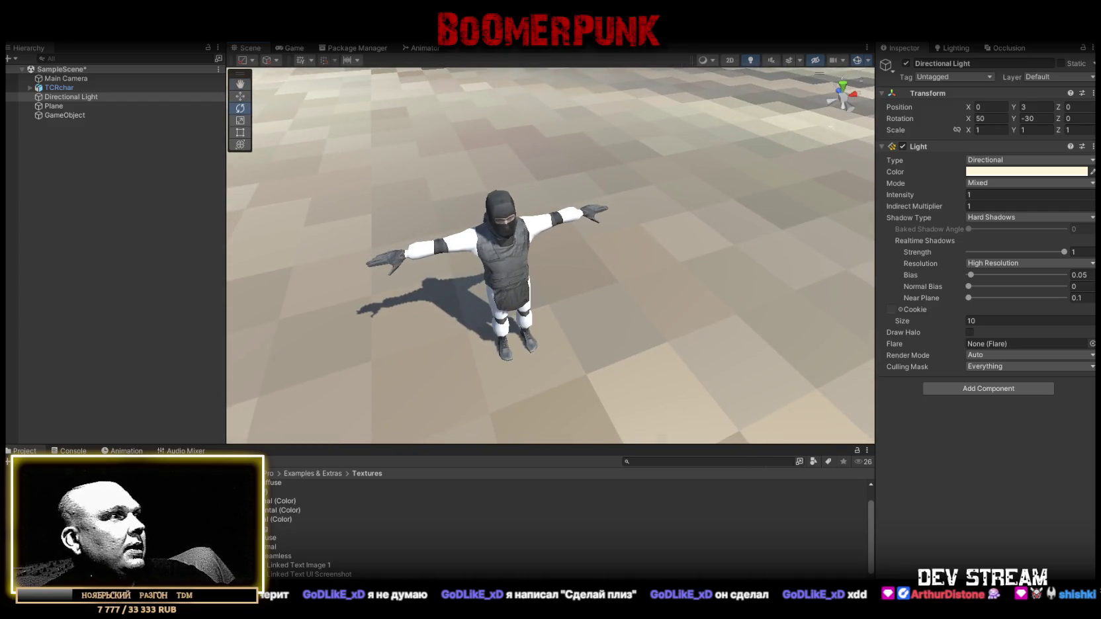
left_click(40, 507)
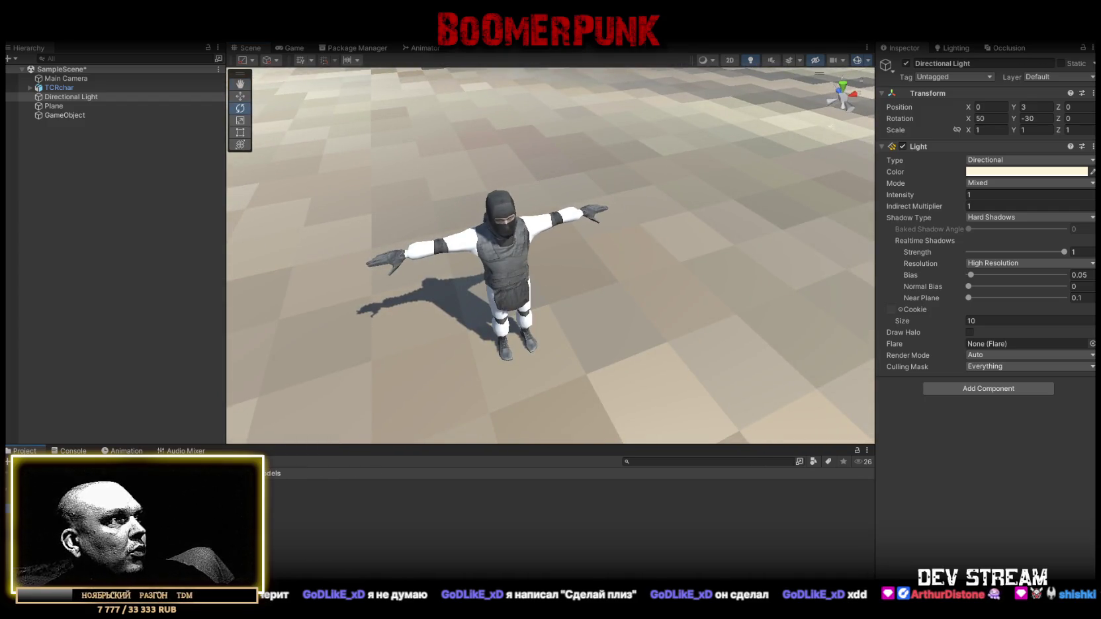
right_click(213, 522)
Cancel an accidental new C# script, then create a folder named Camo in Models
mouse_move(271, 216)
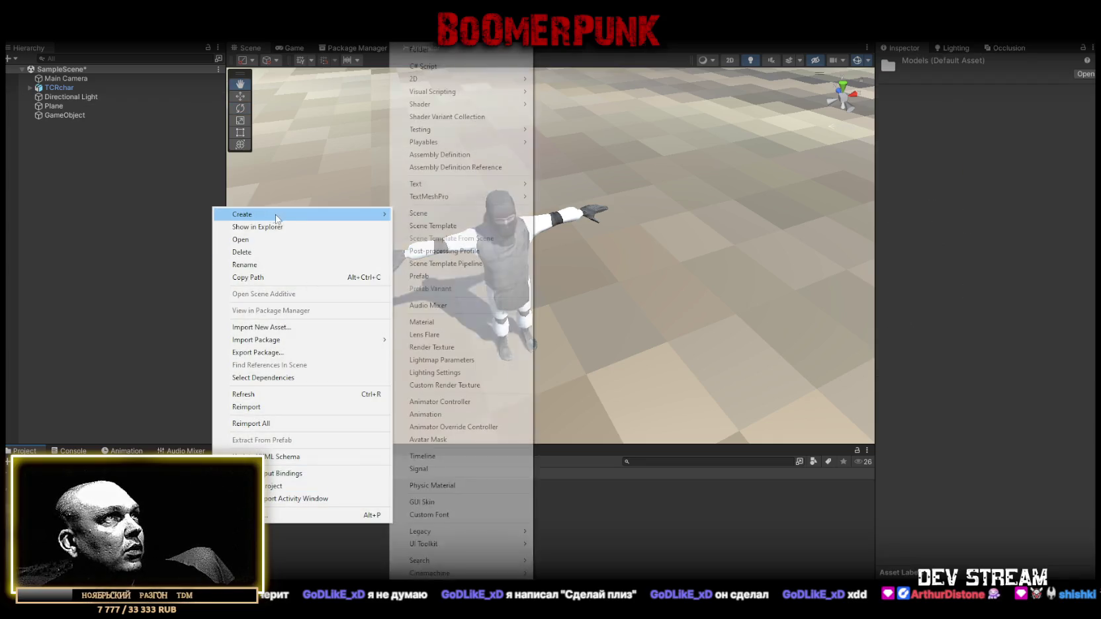
left_click(424, 66)
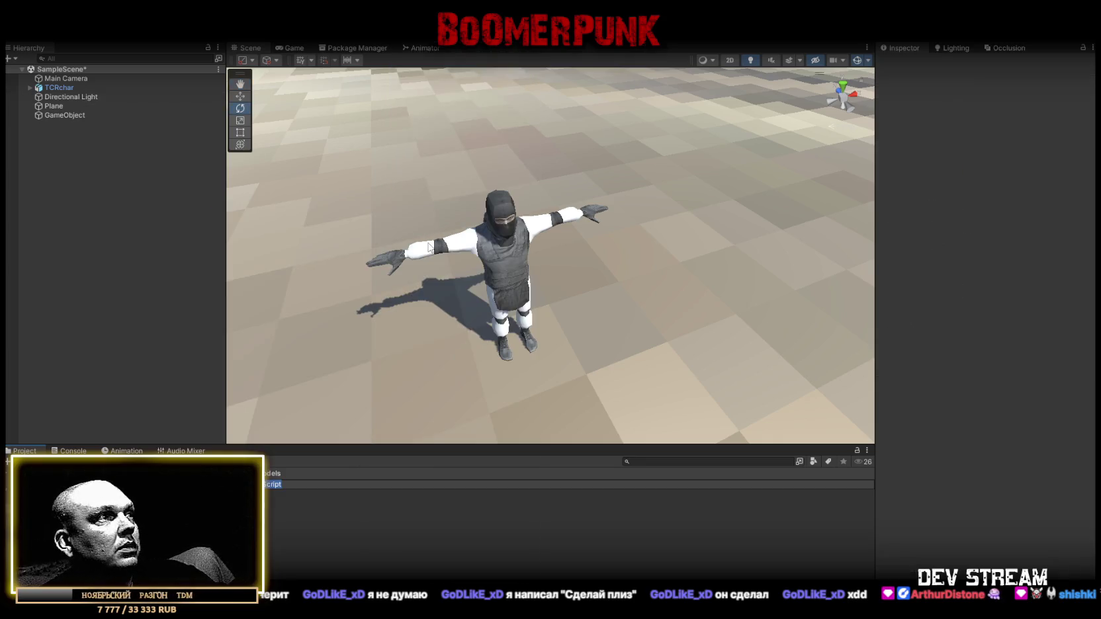
key("Escape")
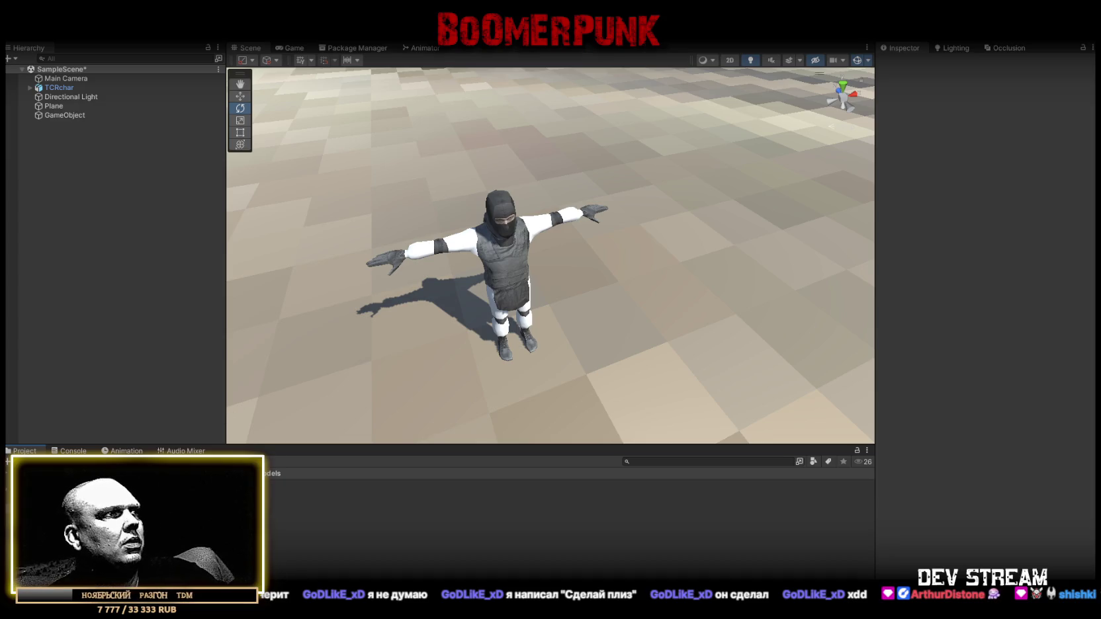
right_click(277, 541)
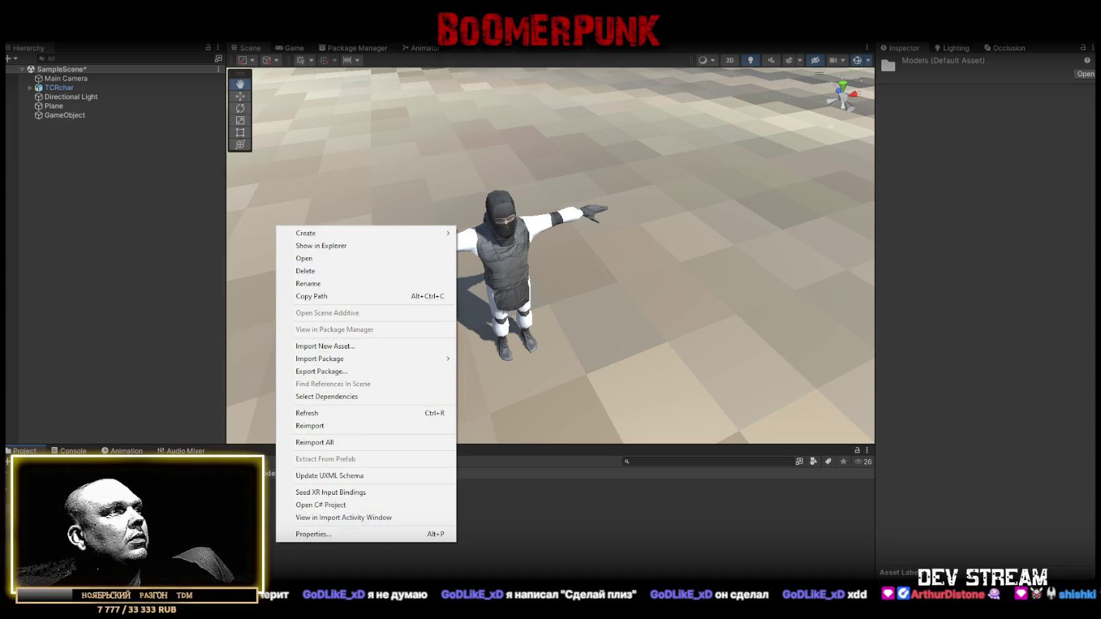
right_click(243, 551)
mouse_move(291, 246)
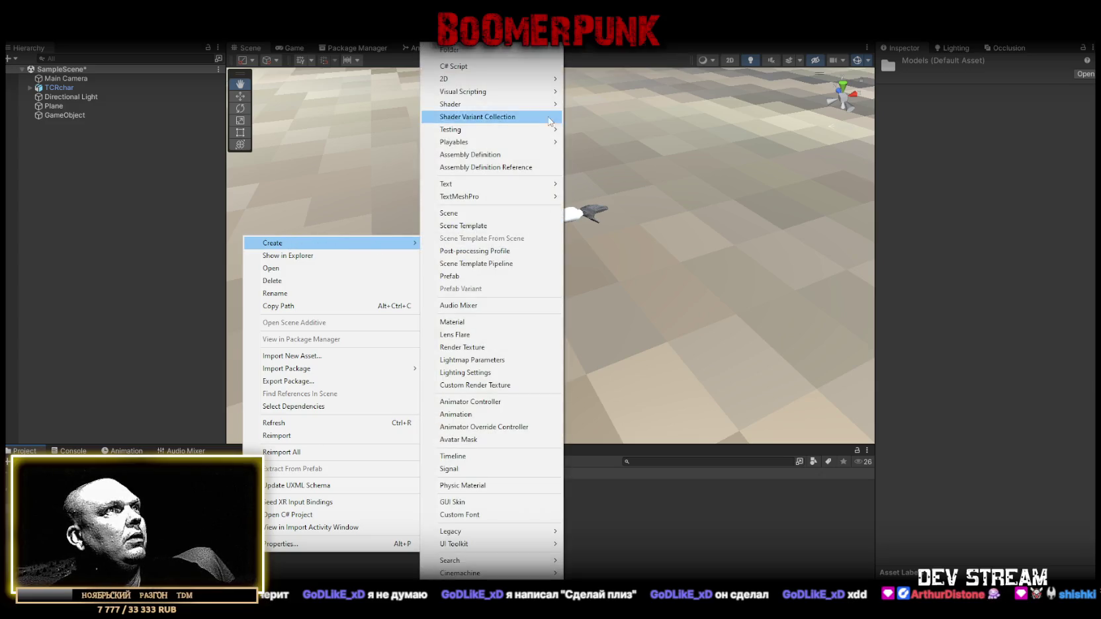
mouse_move(506, 144)
left_click(456, 51)
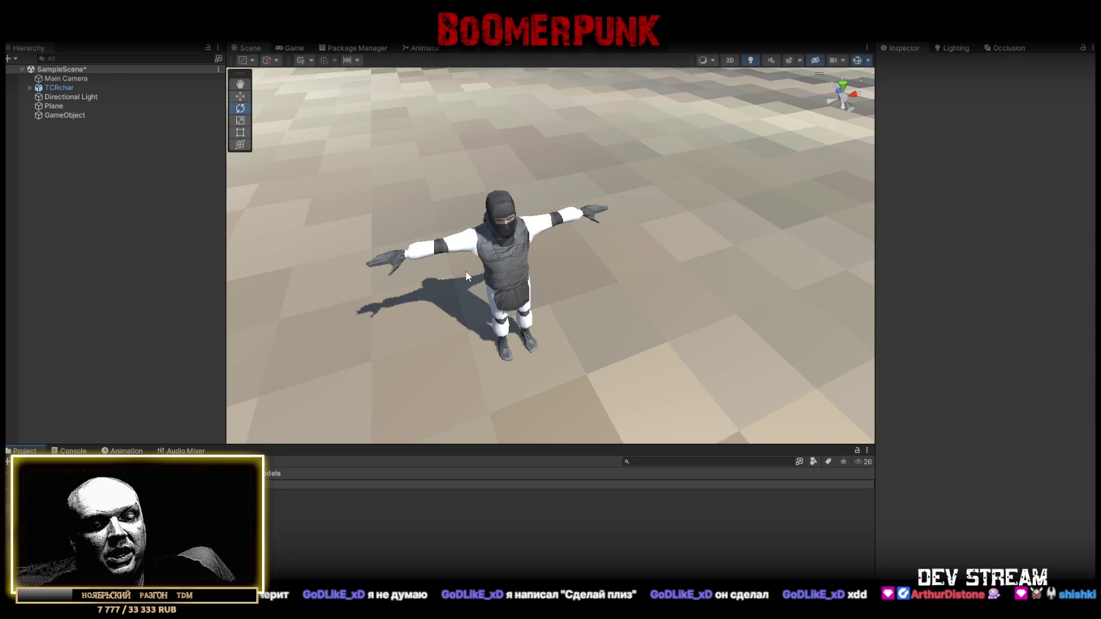
key("Return")
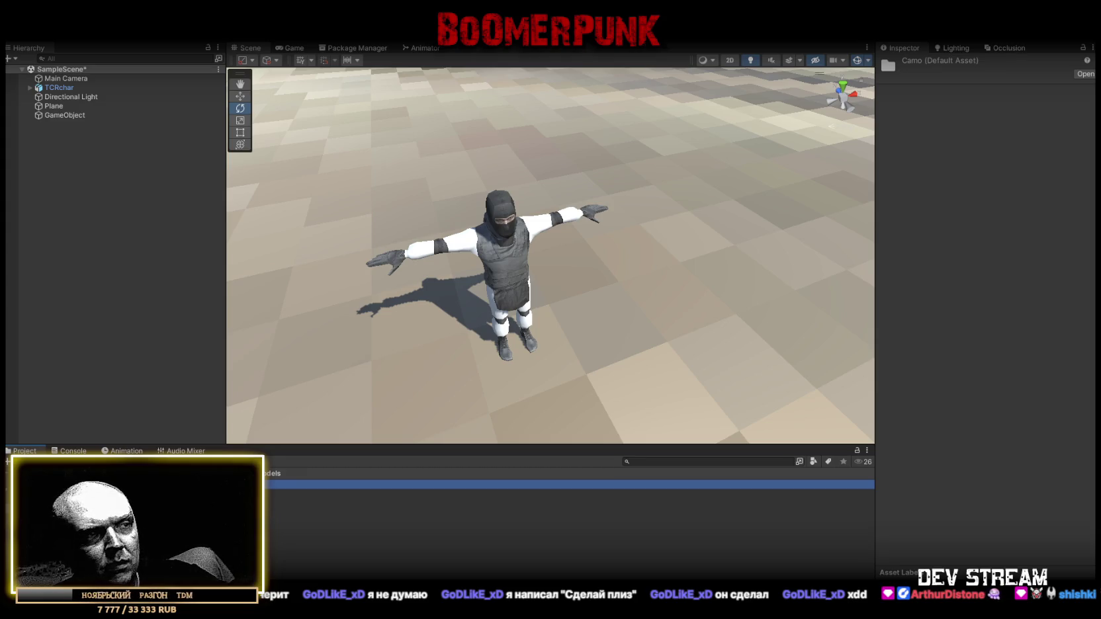
Select all five camo textures in Camo and set their Texture Type to Sprite
double_click(132, 485)
left_click(132, 485)
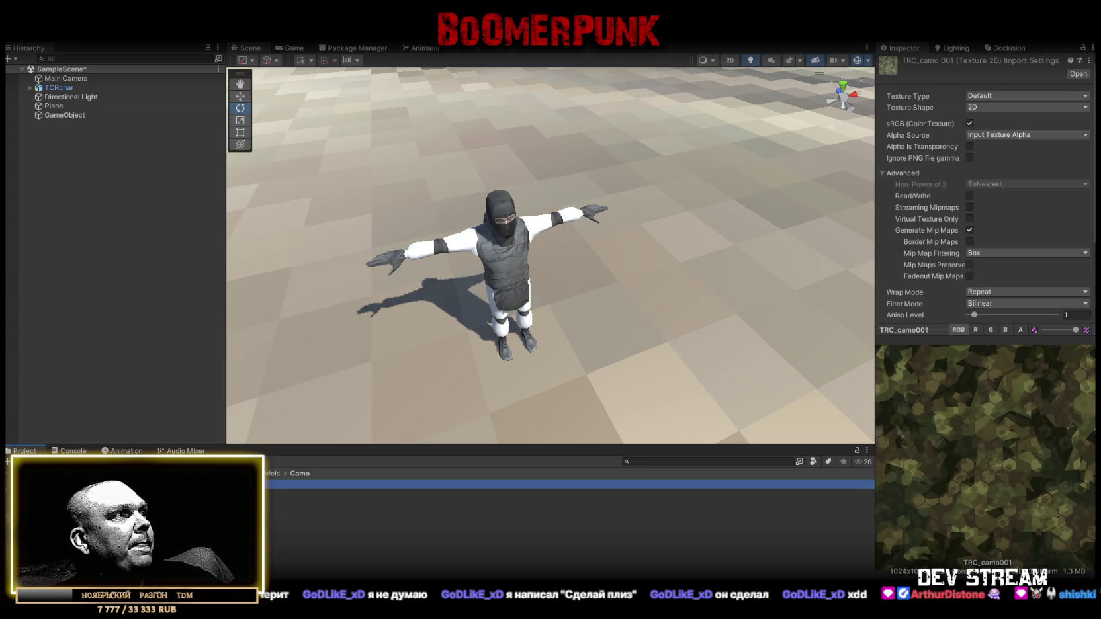
left_click(294, 523, "shift")
left_click(996, 294)
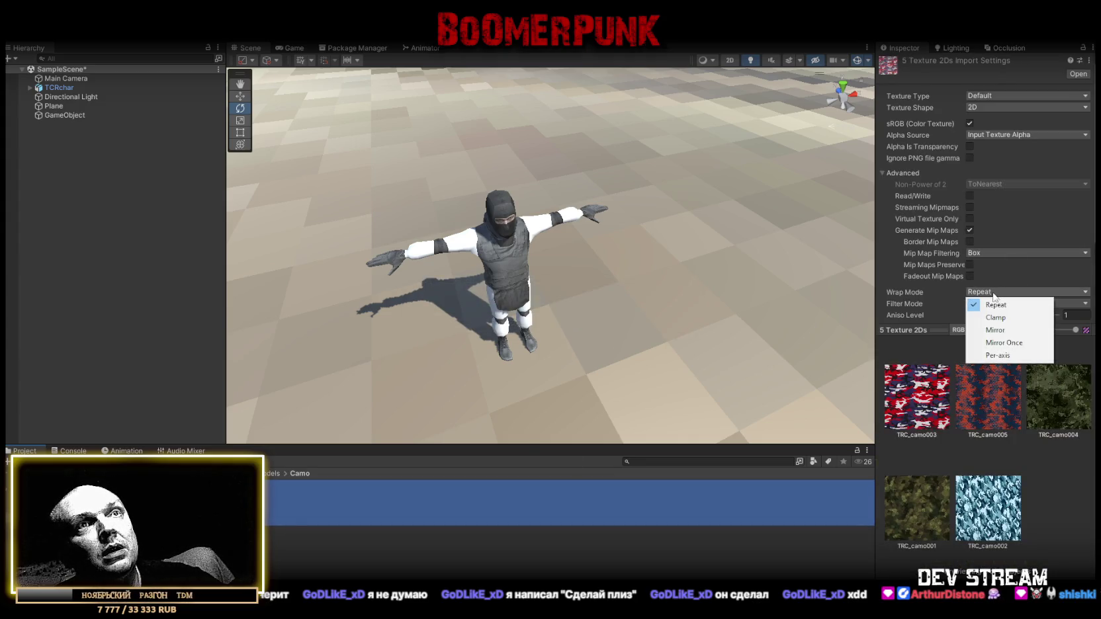
left_click(1017, 103)
left_click(993, 143)
Give the textures Max Size 256 and Point (no filter) filtering, then apply
scroll(950, 247, "down", 2)
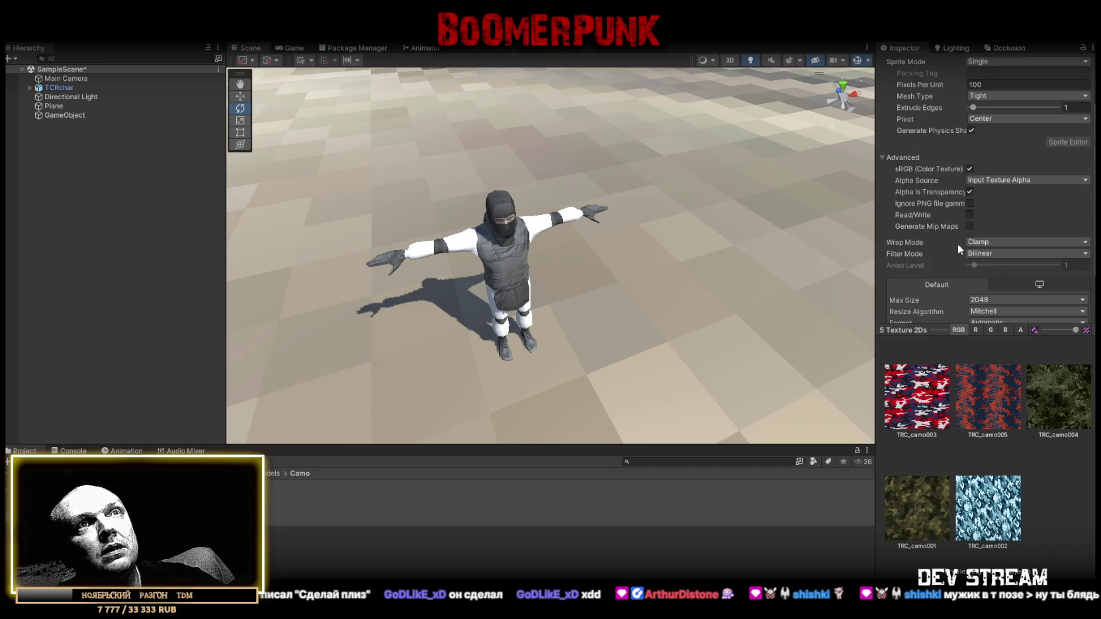
scroll(1006, 225, "down", 2)
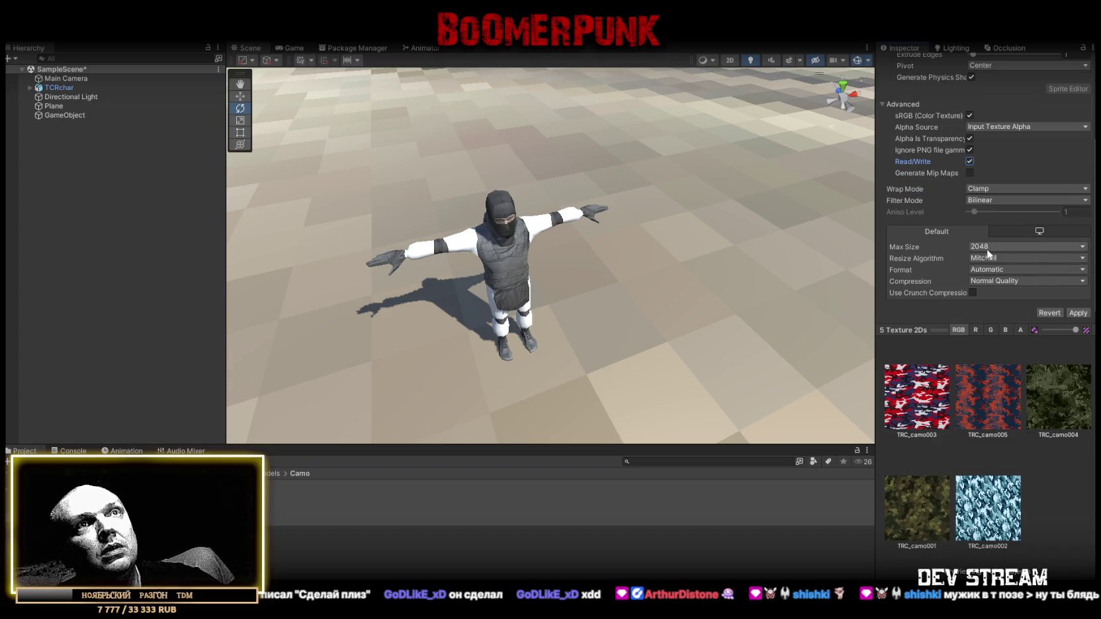
left_click(987, 248)
left_click(992, 298)
left_click(1004, 200)
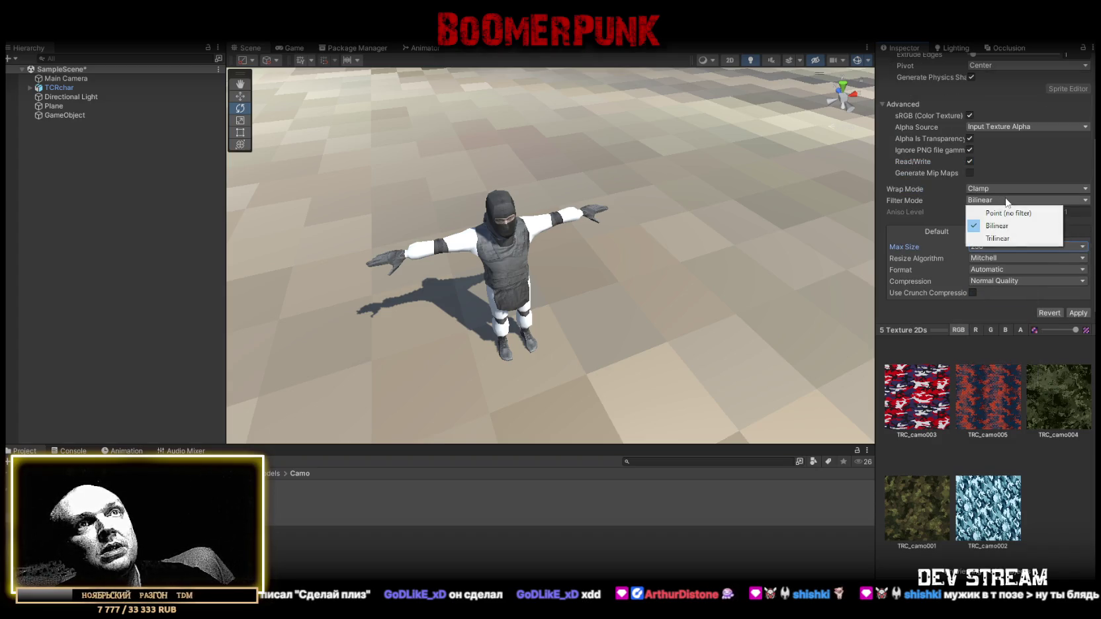
left_click(1010, 211)
left_click(1078, 313)
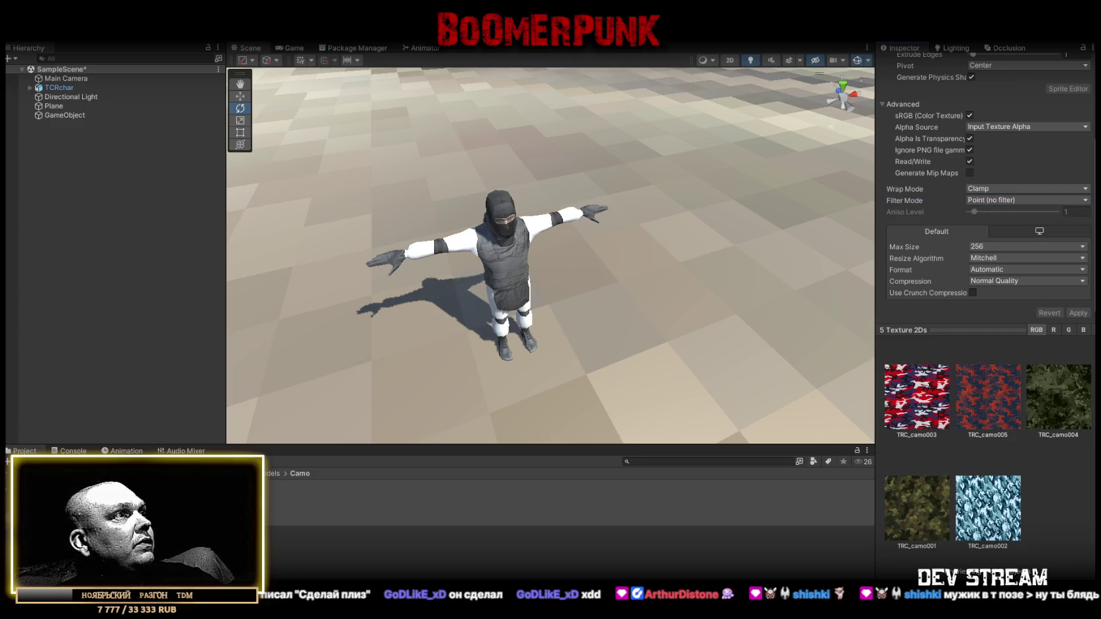
left_click(273, 566)
mouse_move(417, 330)
left_mouse_down()
mouse_move(442, 287)
mouse_move(509, 255)
mouse_move(463, 285)
left_mouse_up()
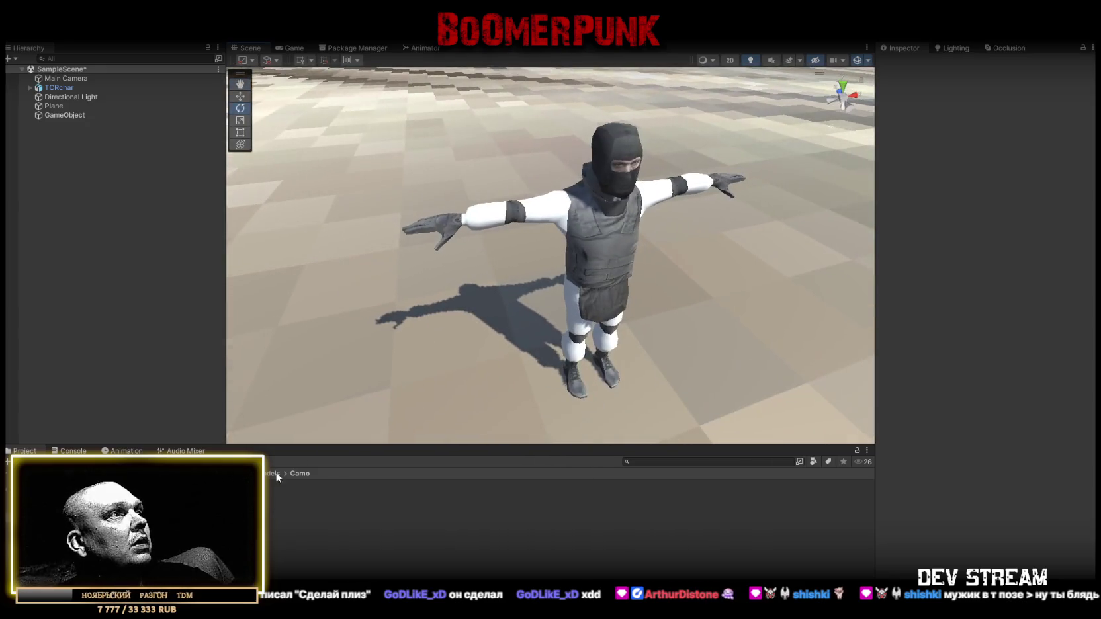
Try the camo asset on the ground plane, then select the soldier's Spec1_Kurtka jacket
right_click(227, 545)
left_click(219, 529)
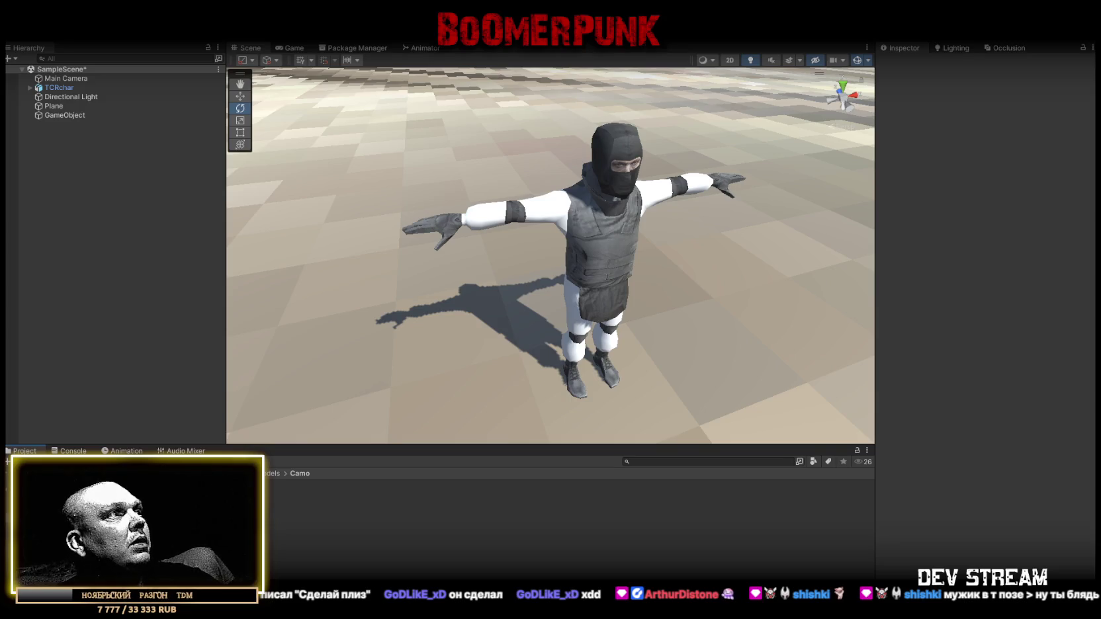
mouse_move(278, 516)
left_mouse_down()
mouse_move(464, 212)
mouse_move(553, 218)
mouse_move(388, 559)
left_mouse_up()
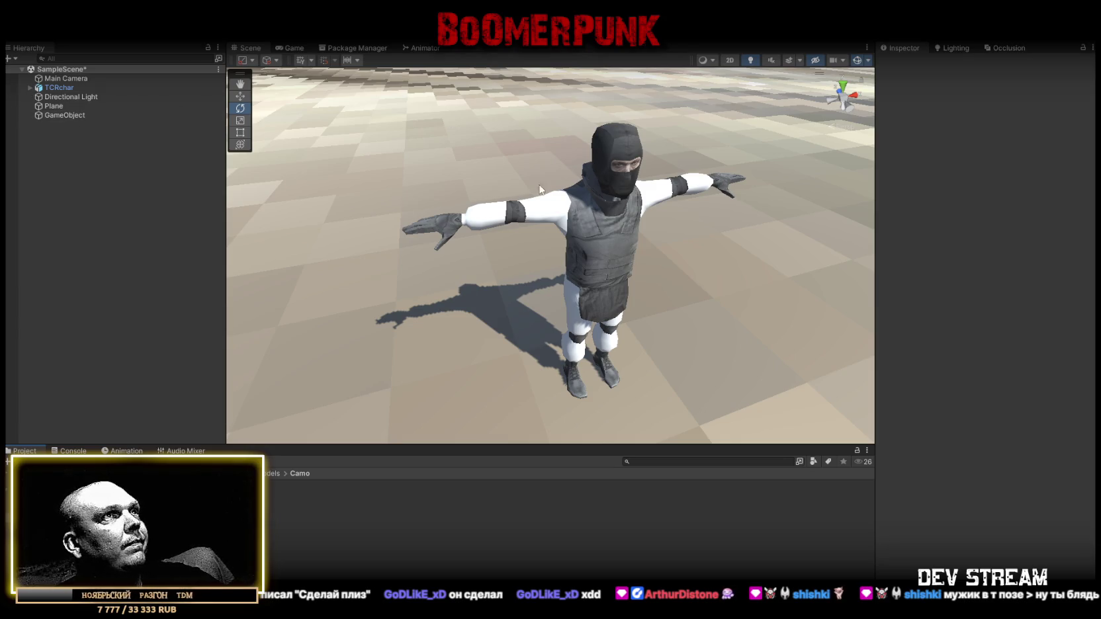
left_click(541, 211)
left_click(540, 211)
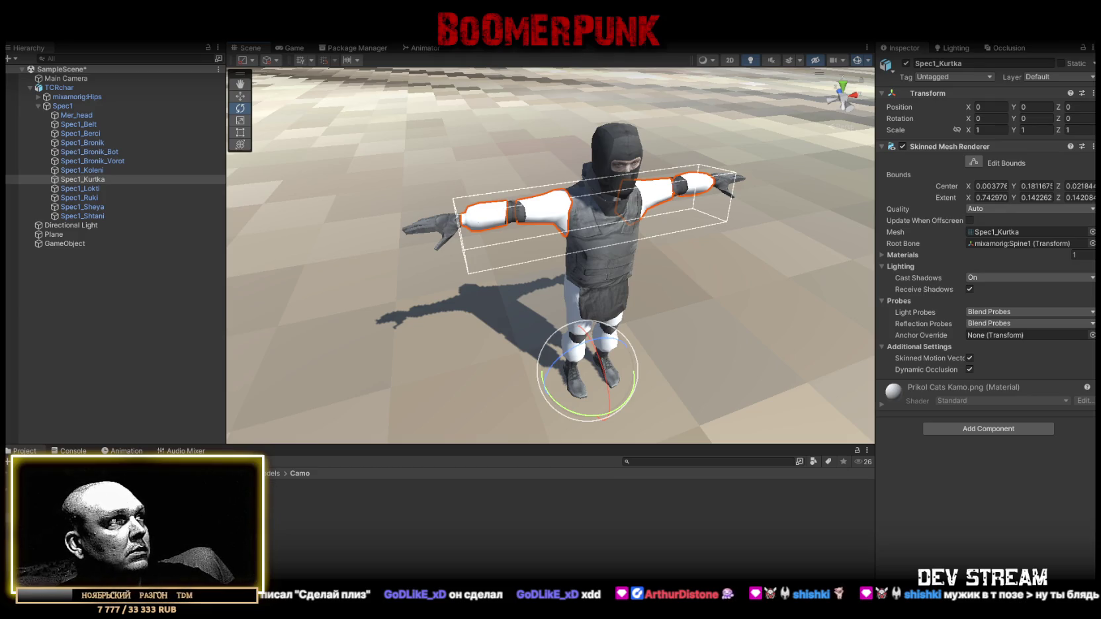
Create a new material in the Camo folder
right_click(238, 550)
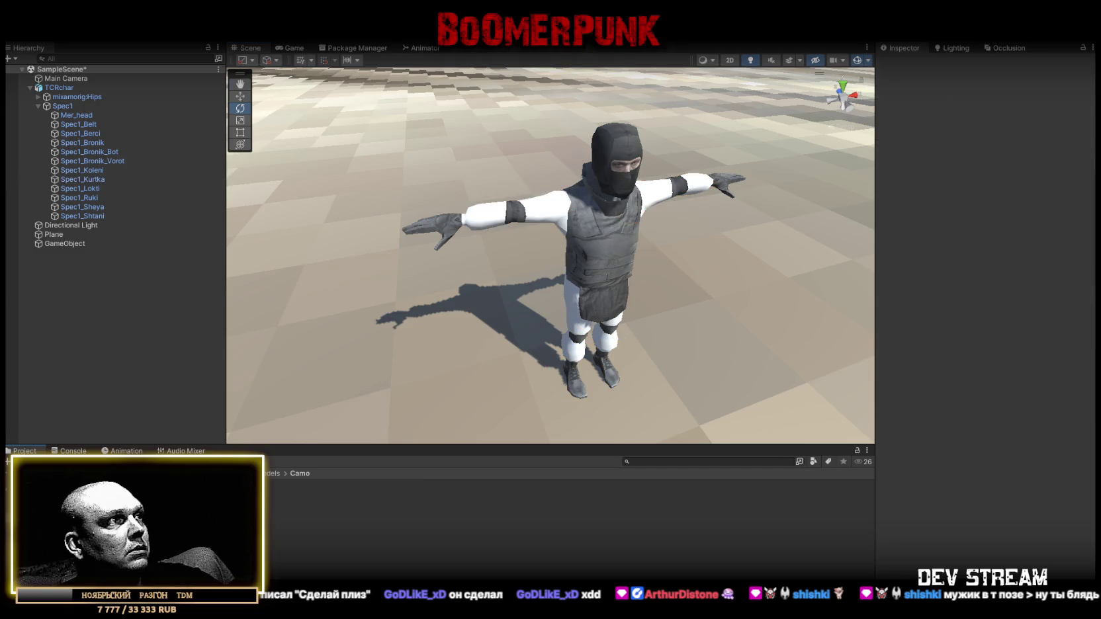
mouse_move(313, 245)
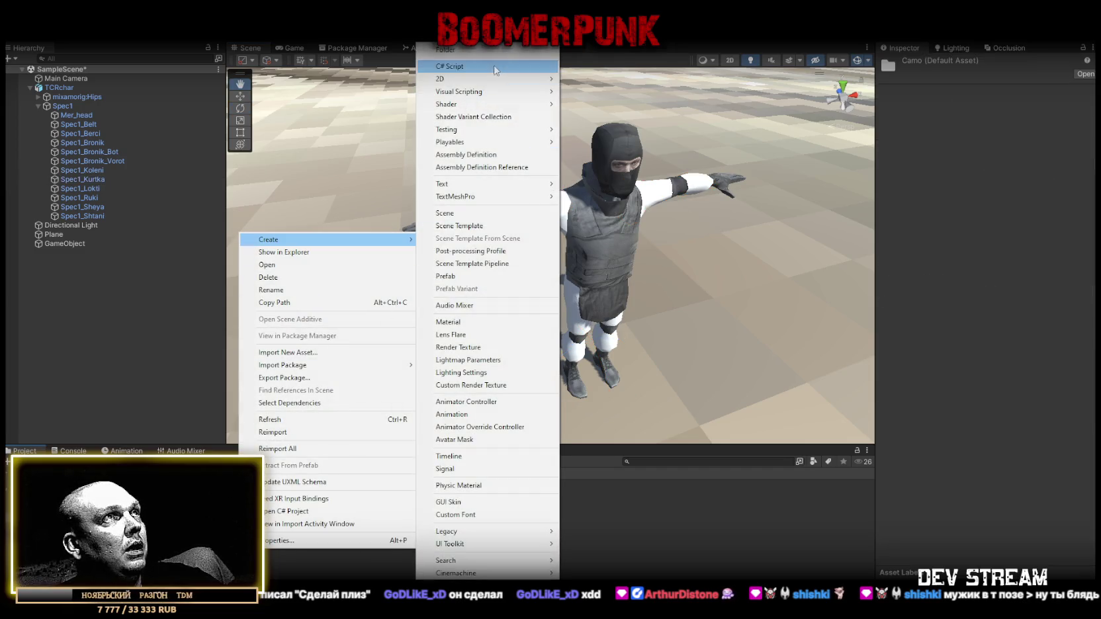
left_click(457, 321)
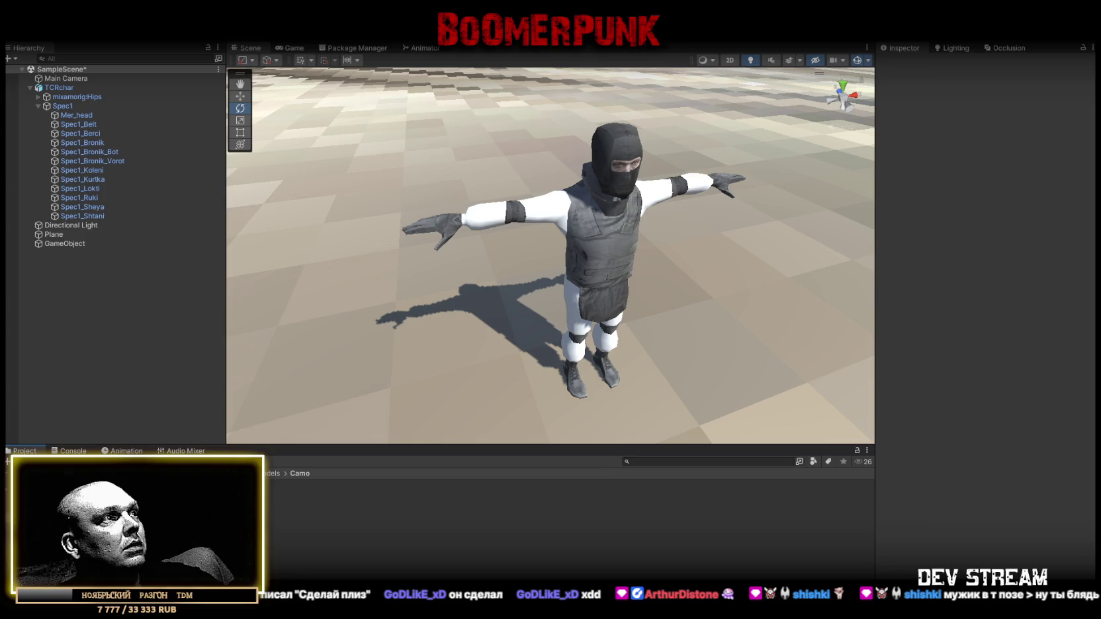
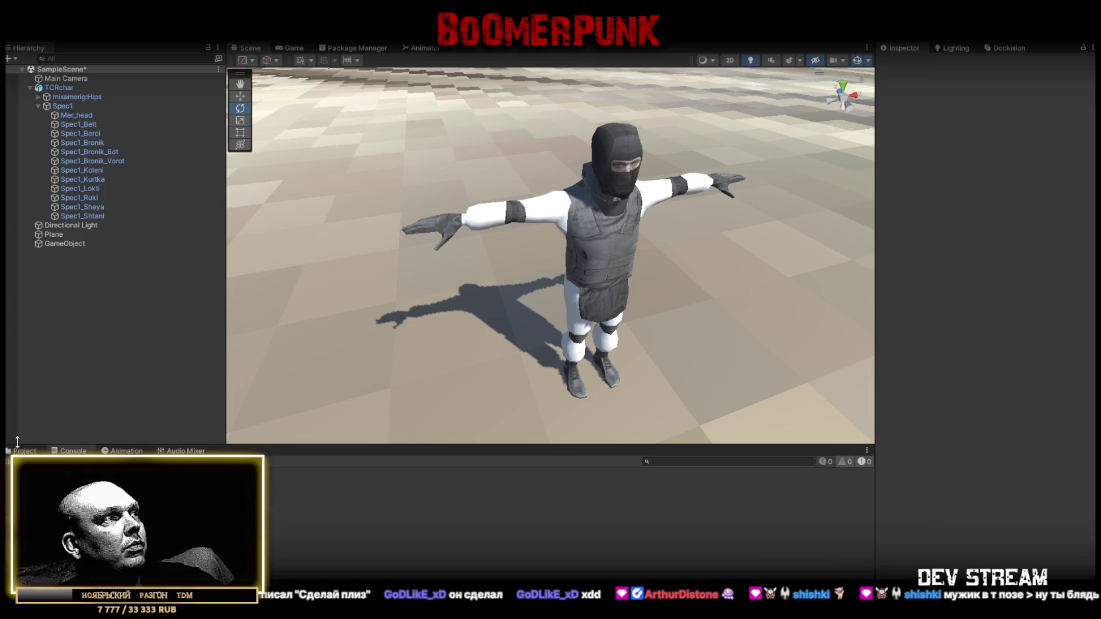
Create a new Standard material in the Camo folder
left_click(269, 485)
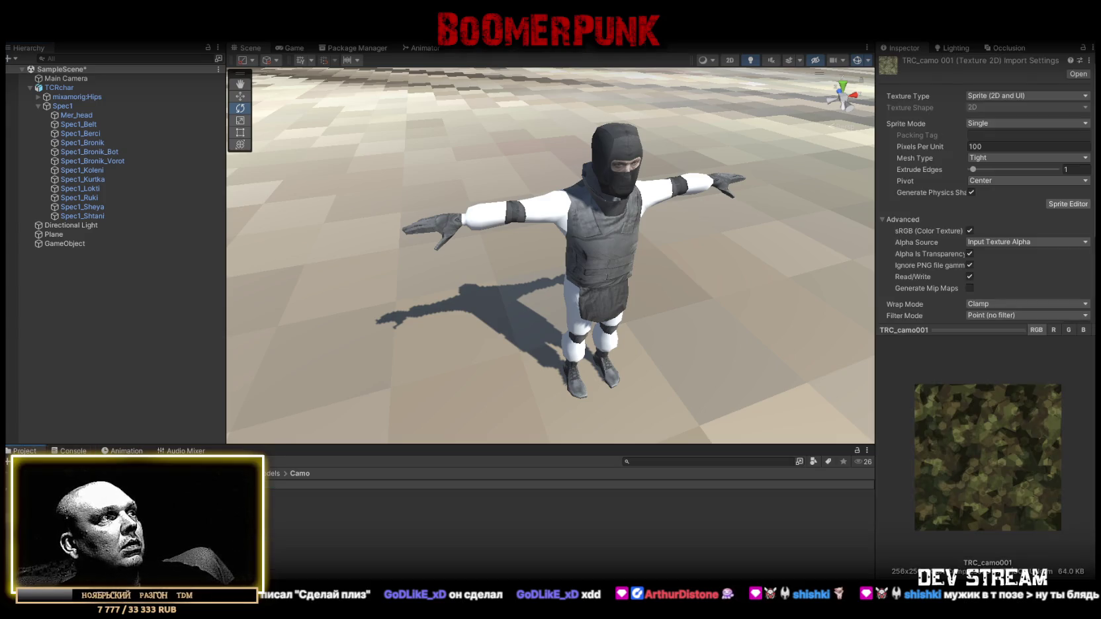
right_click(240, 552)
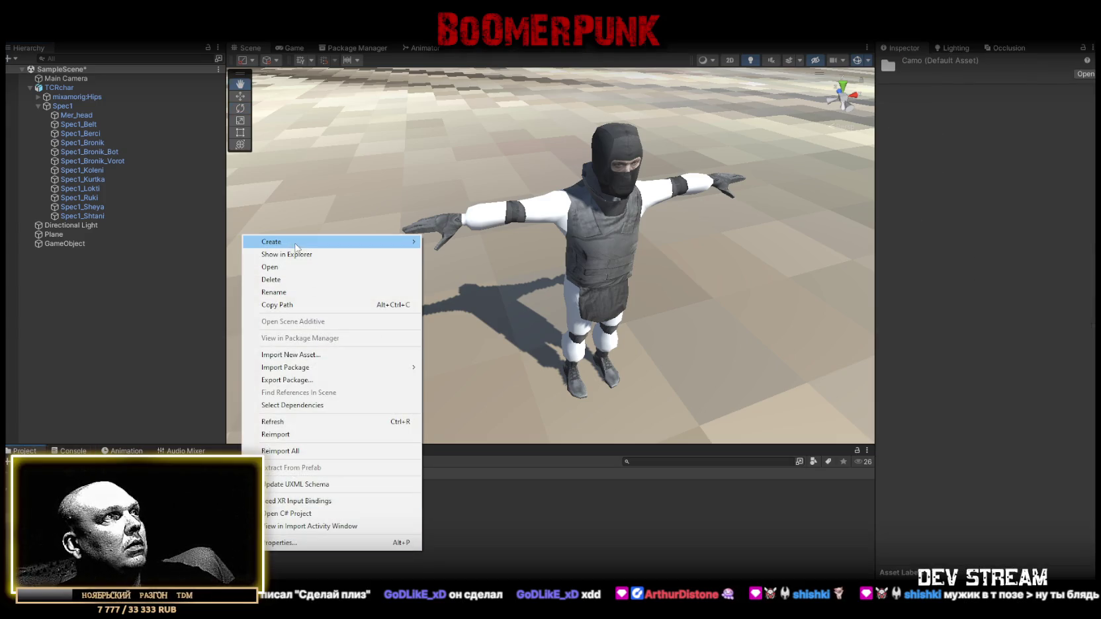
mouse_move(304, 242)
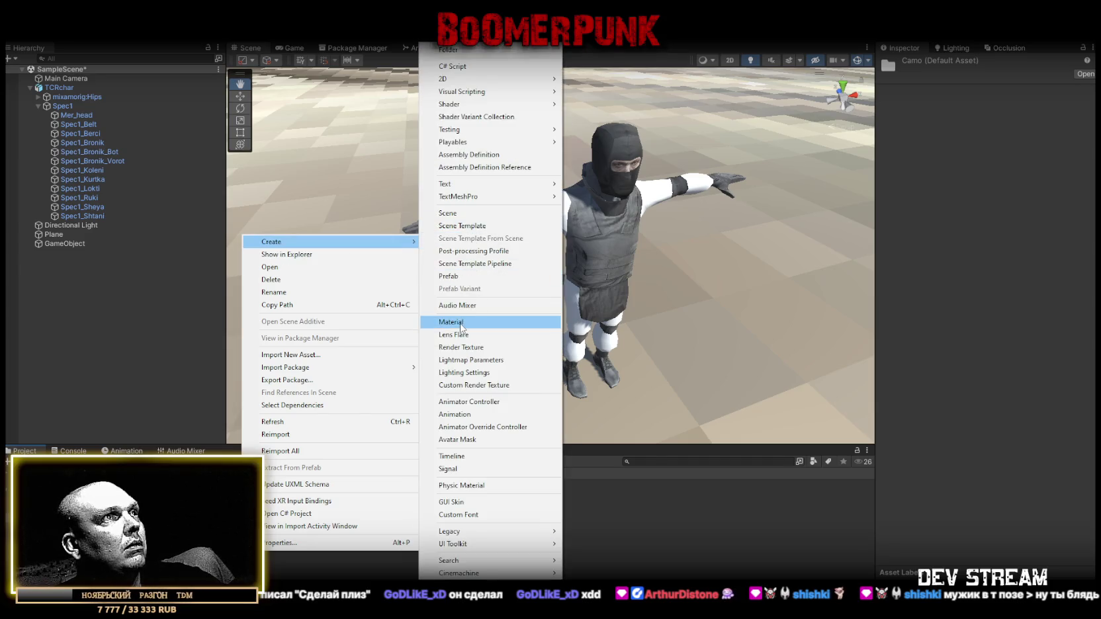
left_click(454, 322)
key("Return")
Rename the new materials into the TRC_camo series and give TRC_camo001 its camo albedo texture
left_click(272, 486)
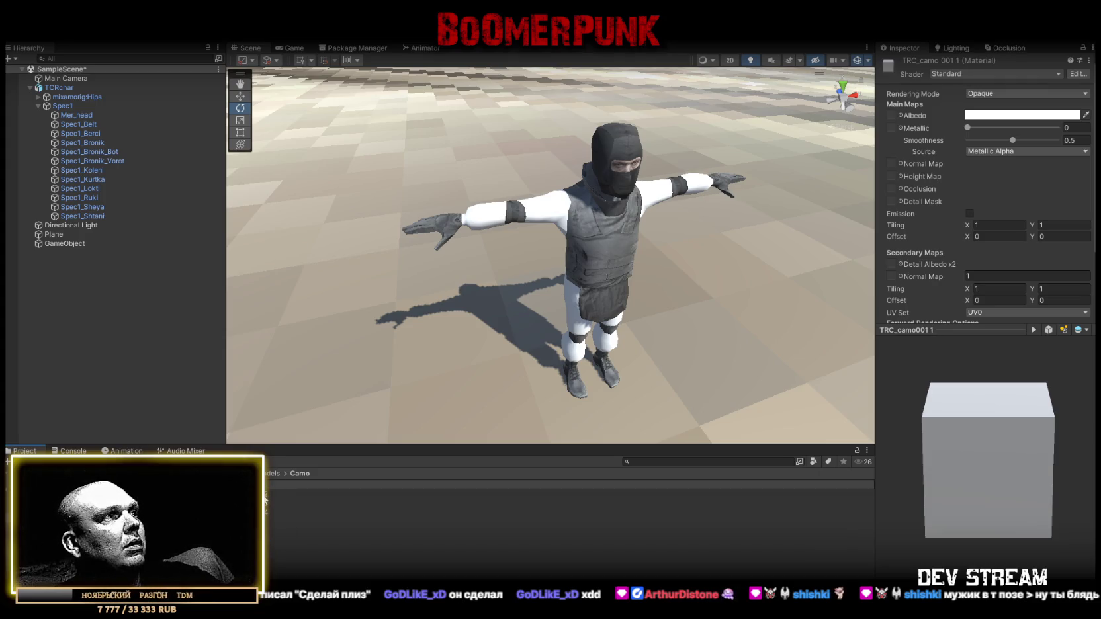
left_click(280, 487)
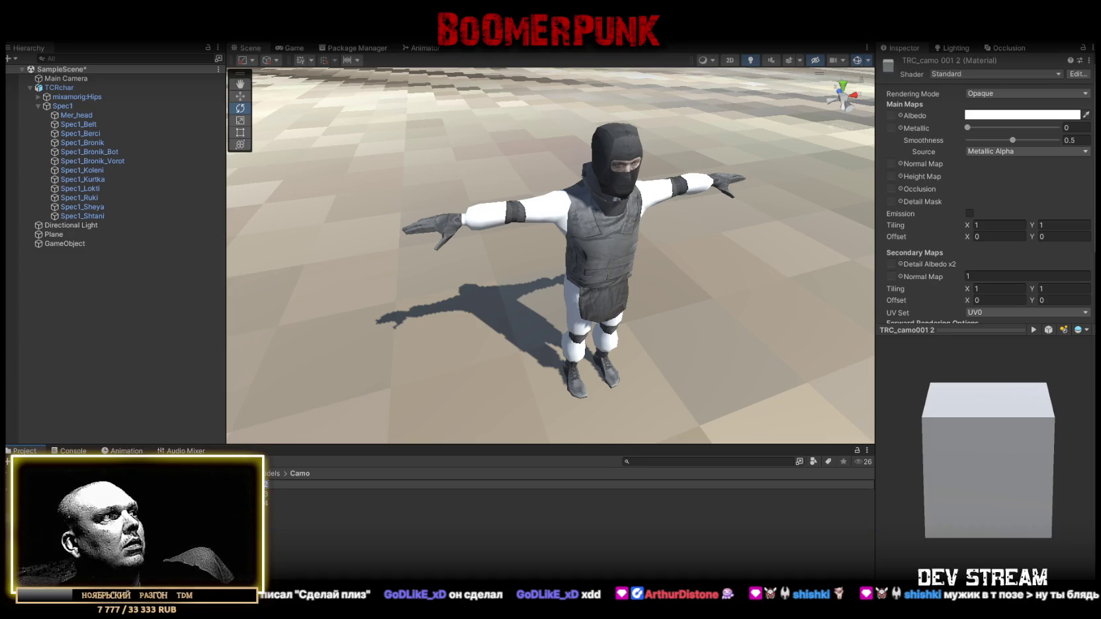
key("Delete")
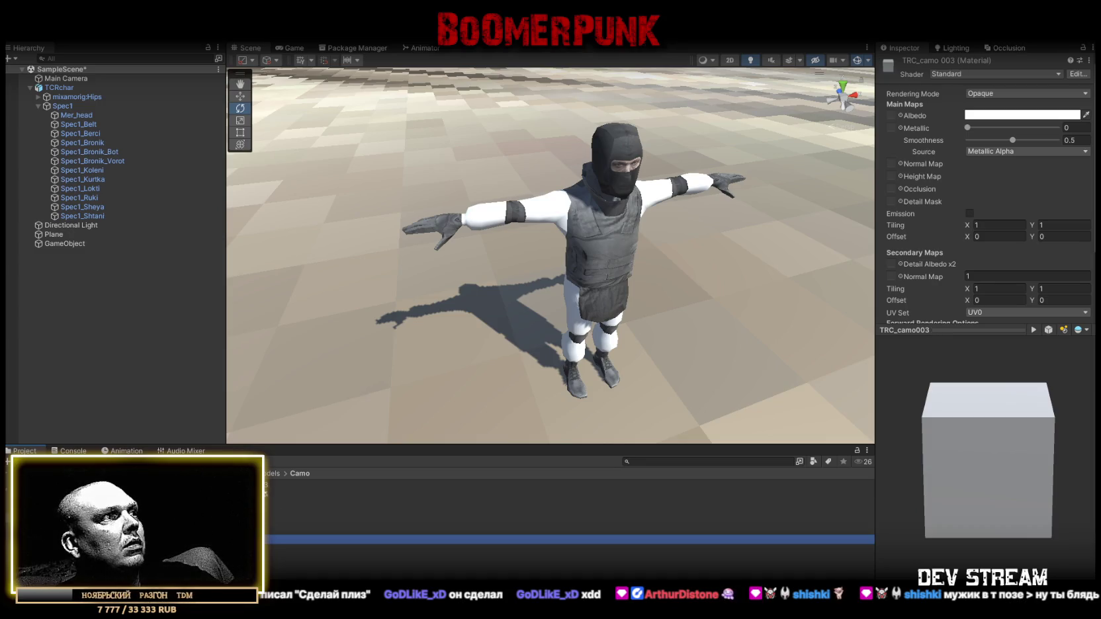
left_click(280, 486)
key("Delete")
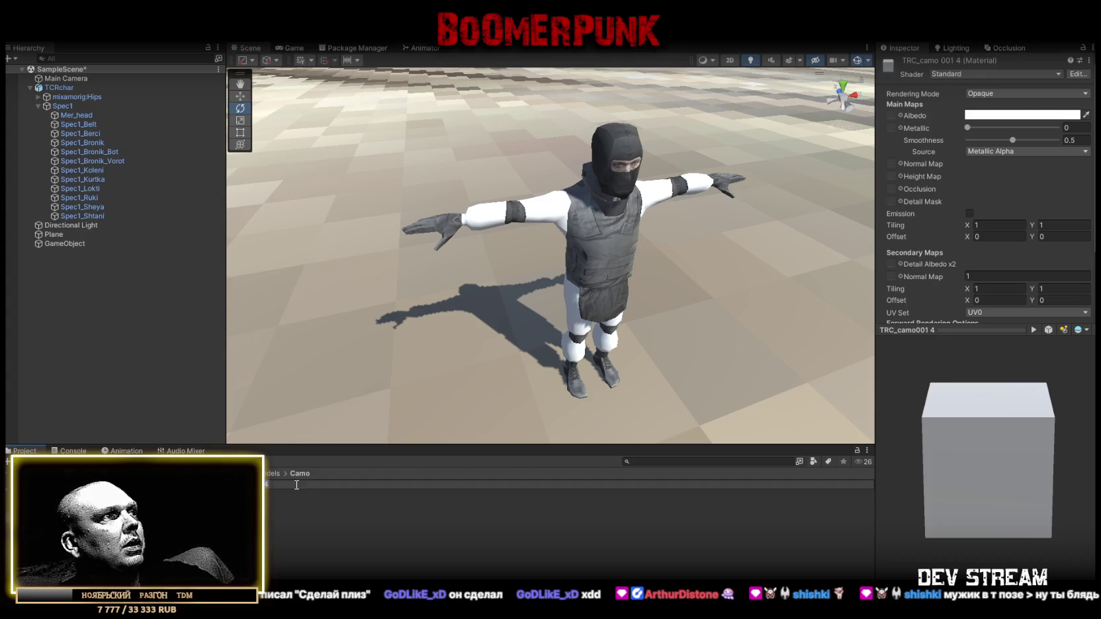
key("Delete")
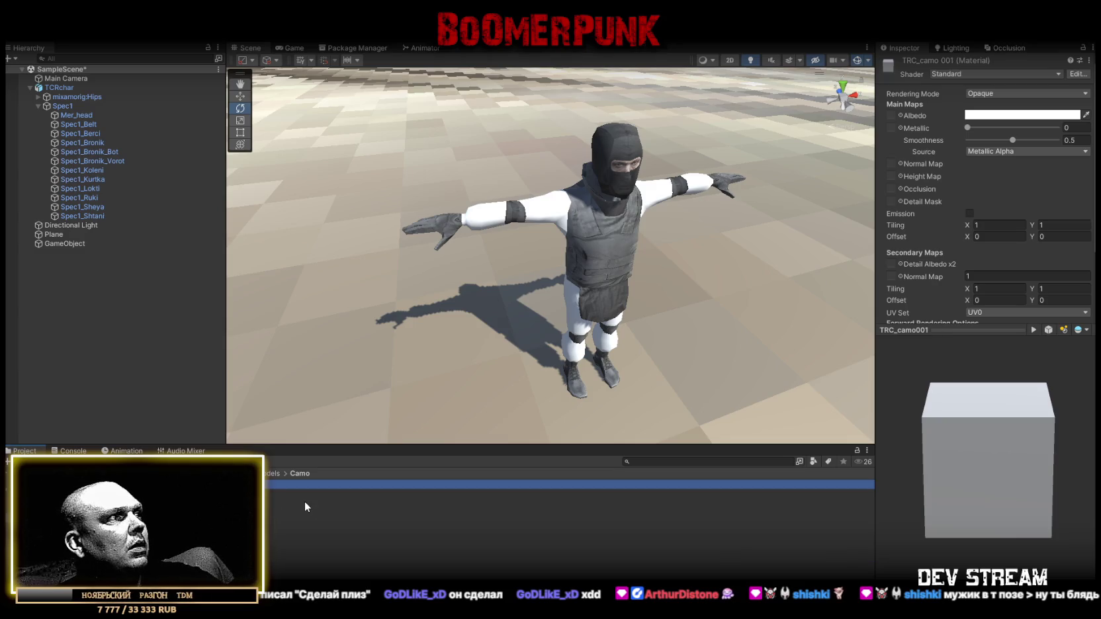
left_click_drag(889, 123, 891, 117)
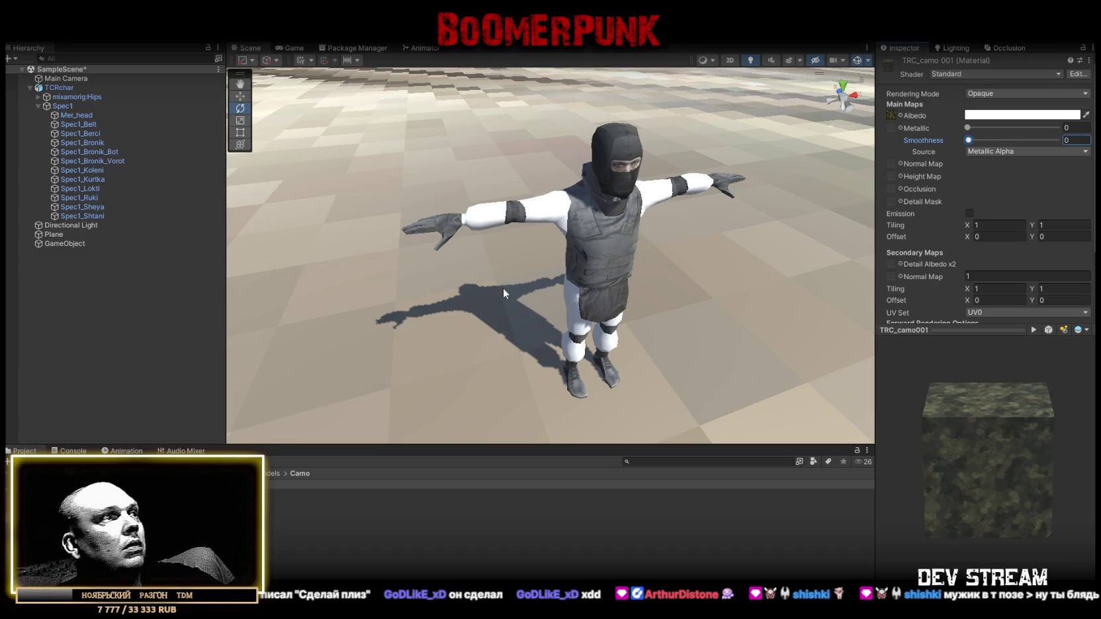
Set Smoothness to 0 on all five TRC_camo materials at once
left_click(397, 521, "shift")
key("shift+Down")
key("shift+Down")
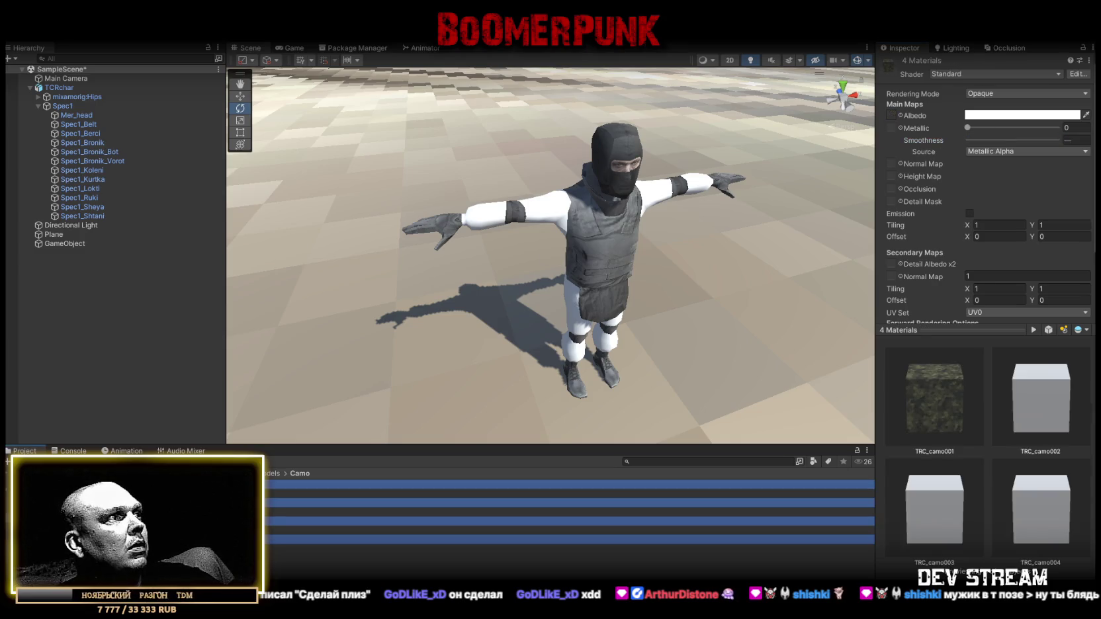
left_click_drag(984, 140, 804, 160)
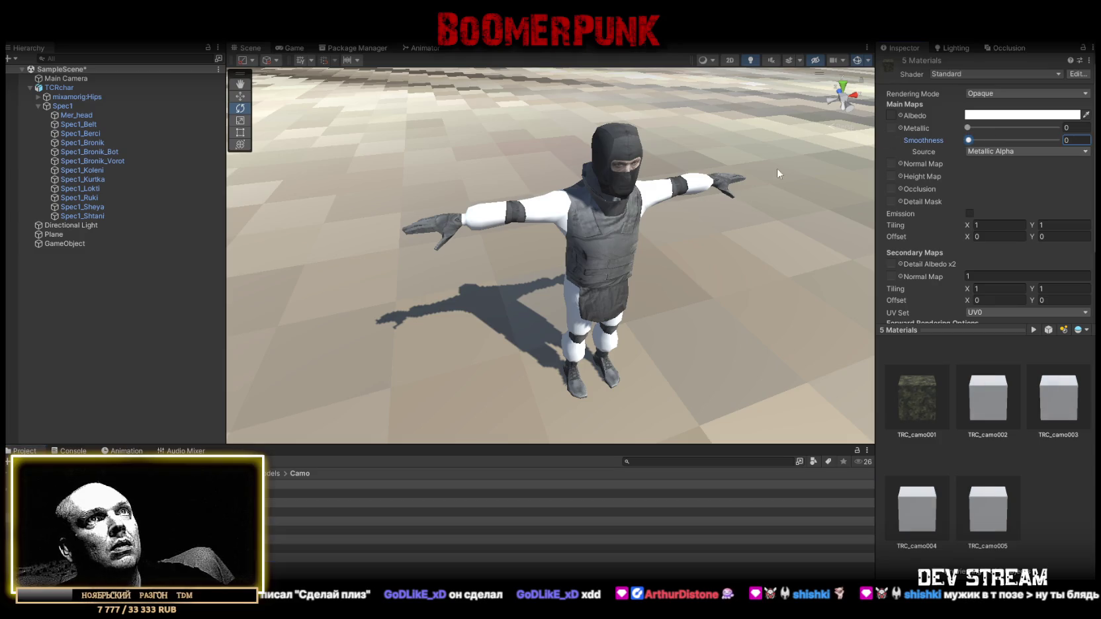
Assign each camo texture as Albedo to TRC_camo002 through TRC_camo005
left_click(397, 503)
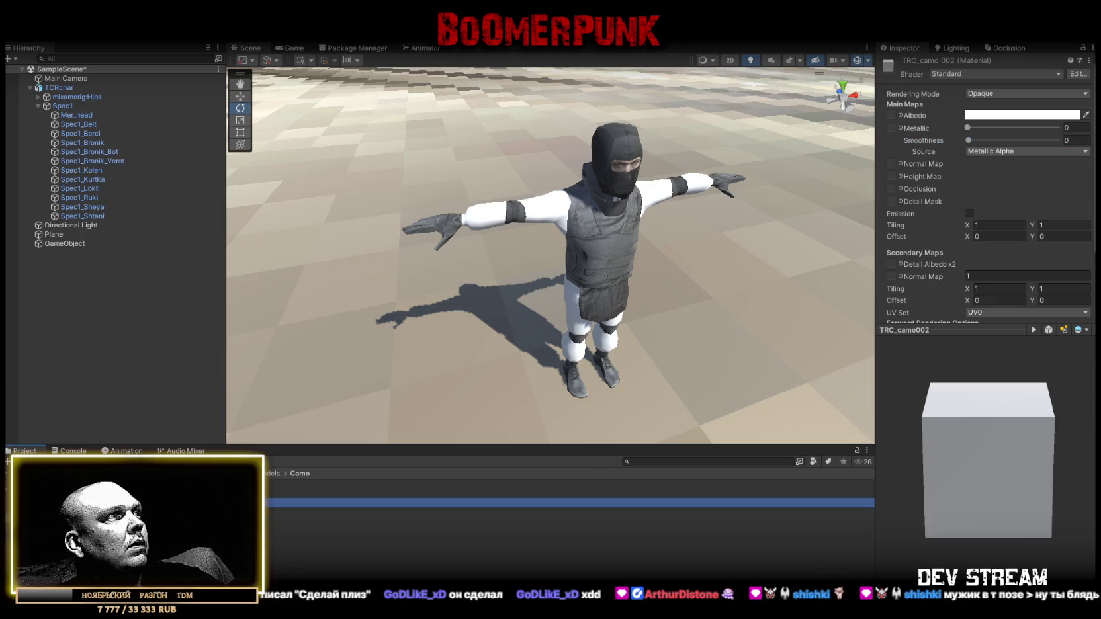
mouse_move(301, 485)
left_mouse_down()
mouse_move(893, 82)
mouse_move(893, 118)
left_mouse_up()
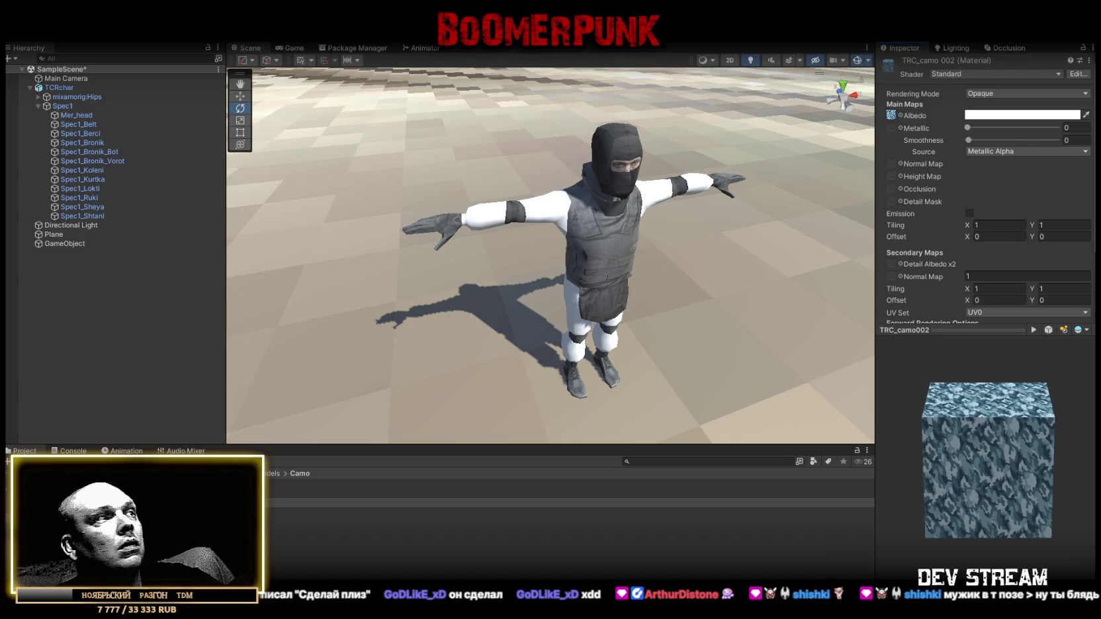
left_click(397, 522)
left_click_drag(301, 485, 893, 119)
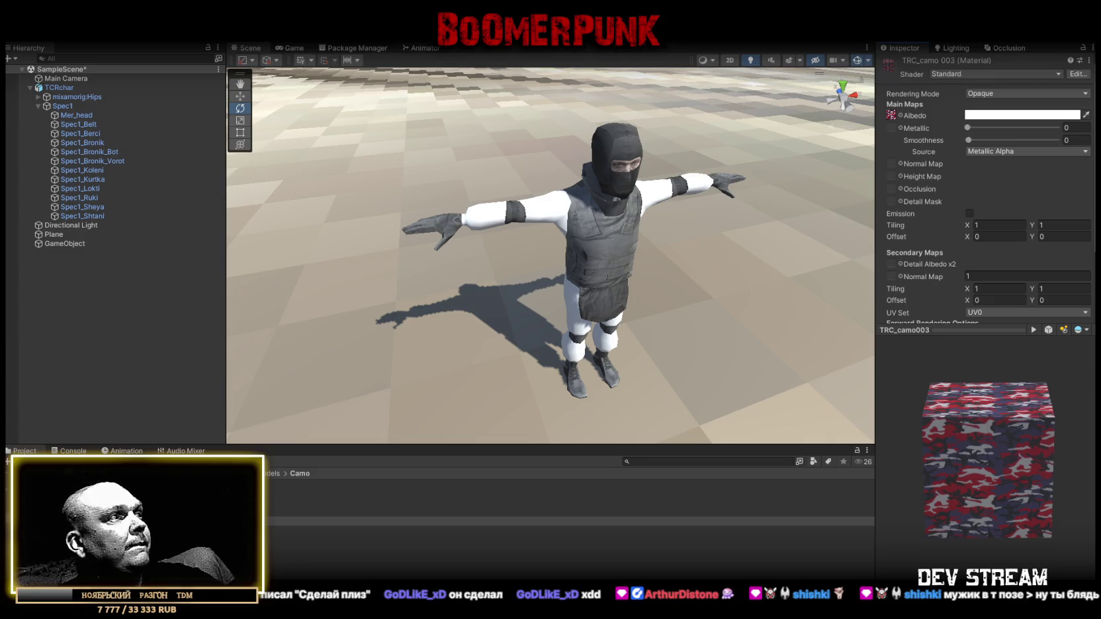
left_click(397, 540)
mouse_move(301, 485)
left_mouse_down()
mouse_move(907, 166)
mouse_move(893, 121)
left_mouse_up()
left_click(397, 558)
mouse_move(301, 486)
left_mouse_down()
mouse_move(350, 514)
mouse_move(910, 87)
mouse_move(892, 121)
left_mouse_up()
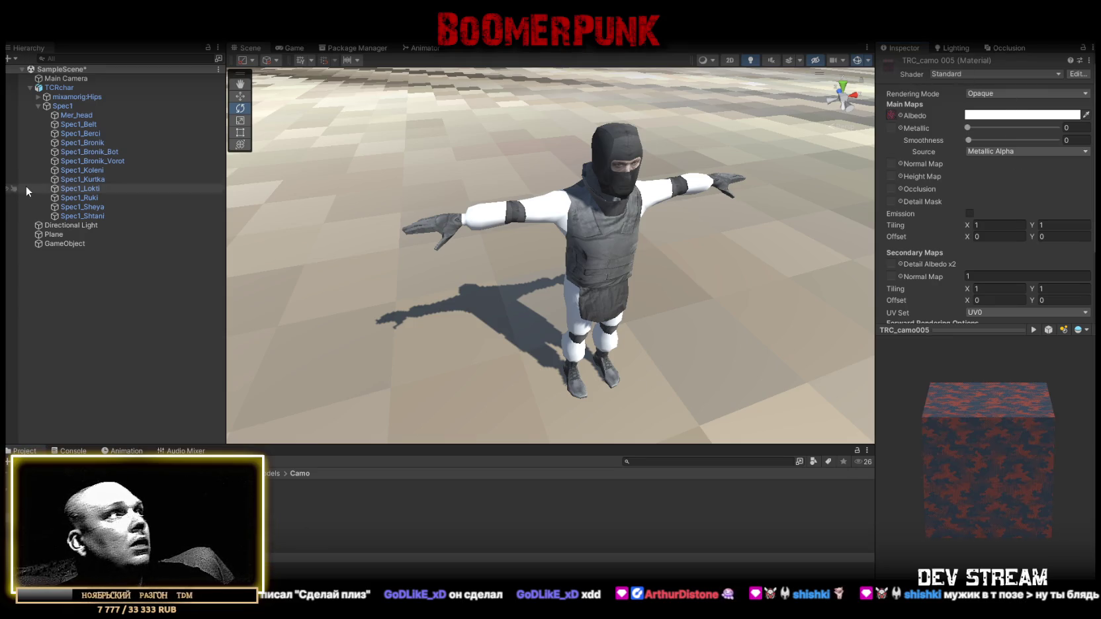
Select the jacket Spec1_Kurtka and trousers Spec1_Shtani in the Hierarchy
left_click(106, 141)
left_click(114, 151)
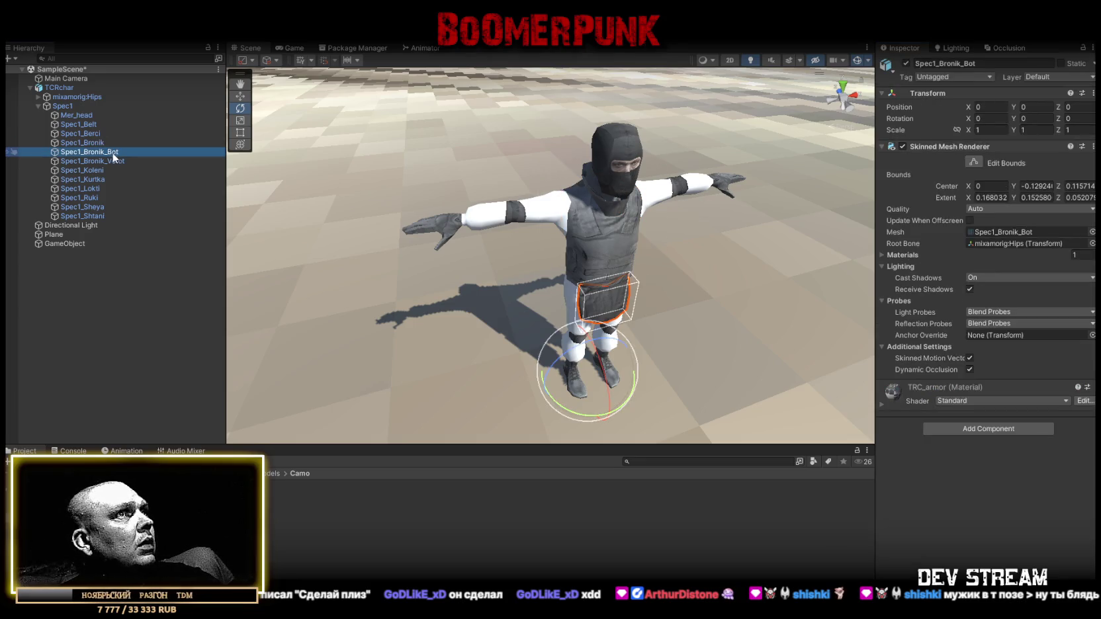
left_click(568, 184)
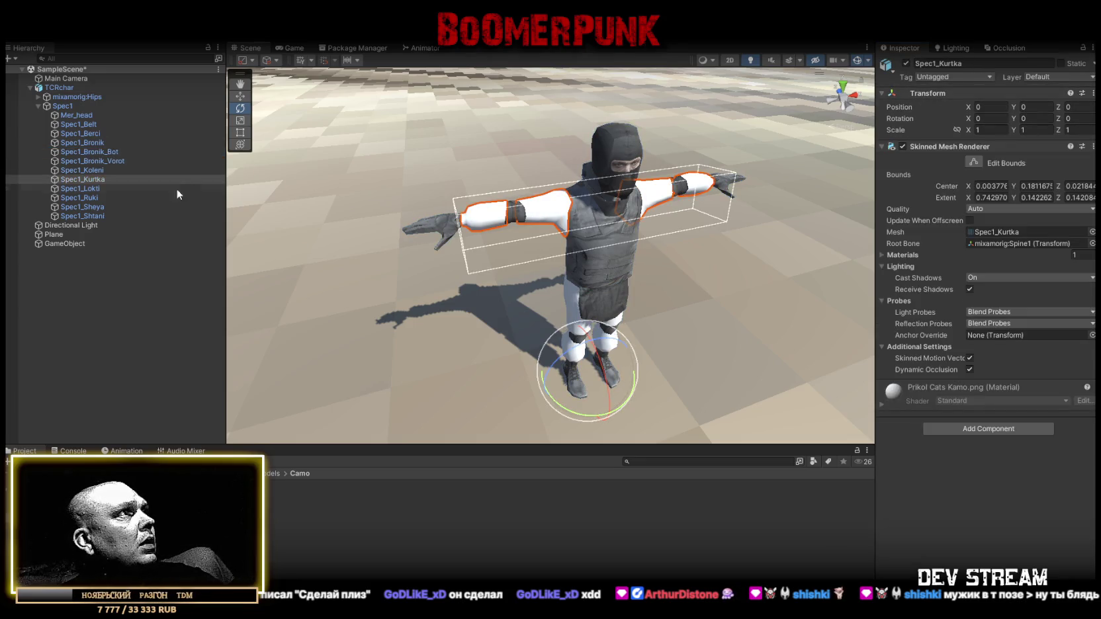
left_click(93, 197, "ctrl")
left_click(92, 195, "ctrl")
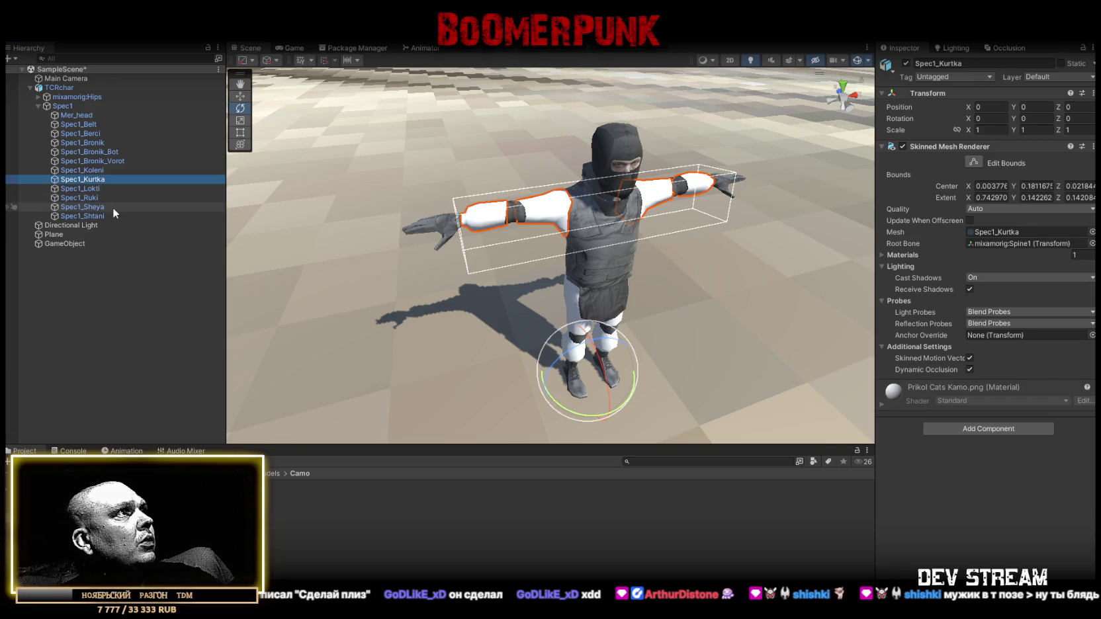
left_click(106, 214, "ctrl")
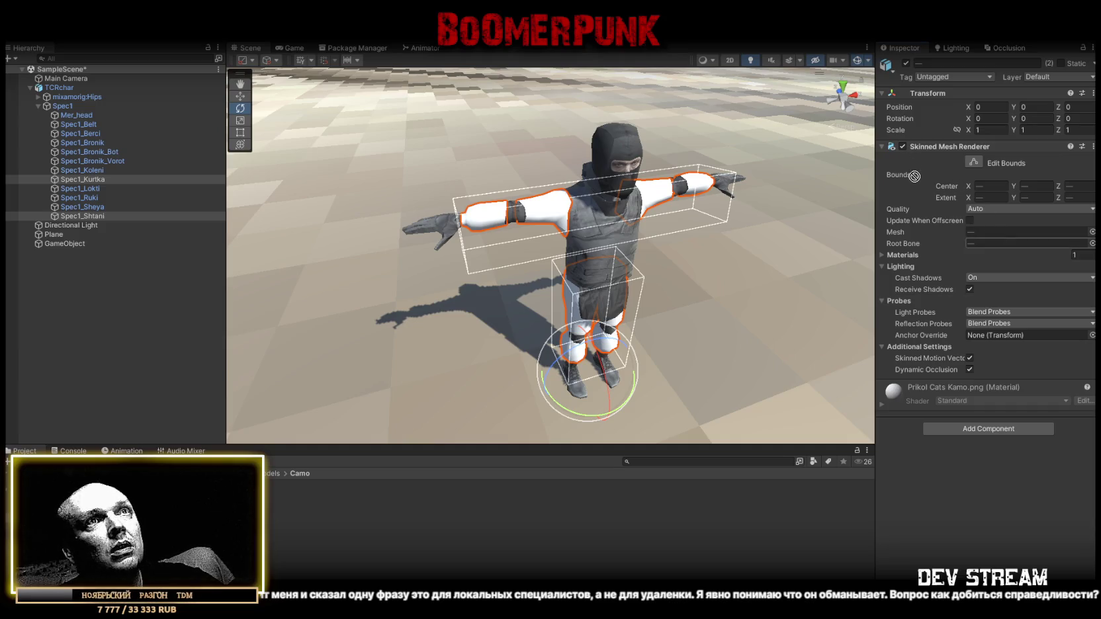
Apply TRC_camo005 to both and remove the old PrikolCatsKamo Element 0 slot
mouse_move(962, 247)
left_mouse_down()
mouse_move(1072, 258)
mouse_move(1041, 256)
left_mouse_up()
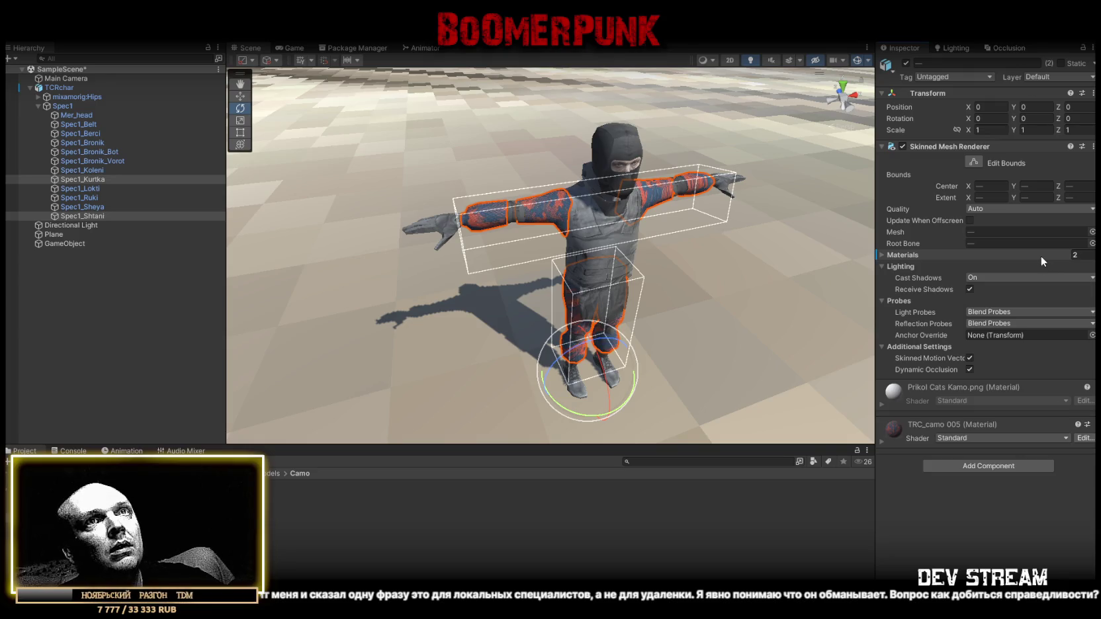
left_click(890, 256)
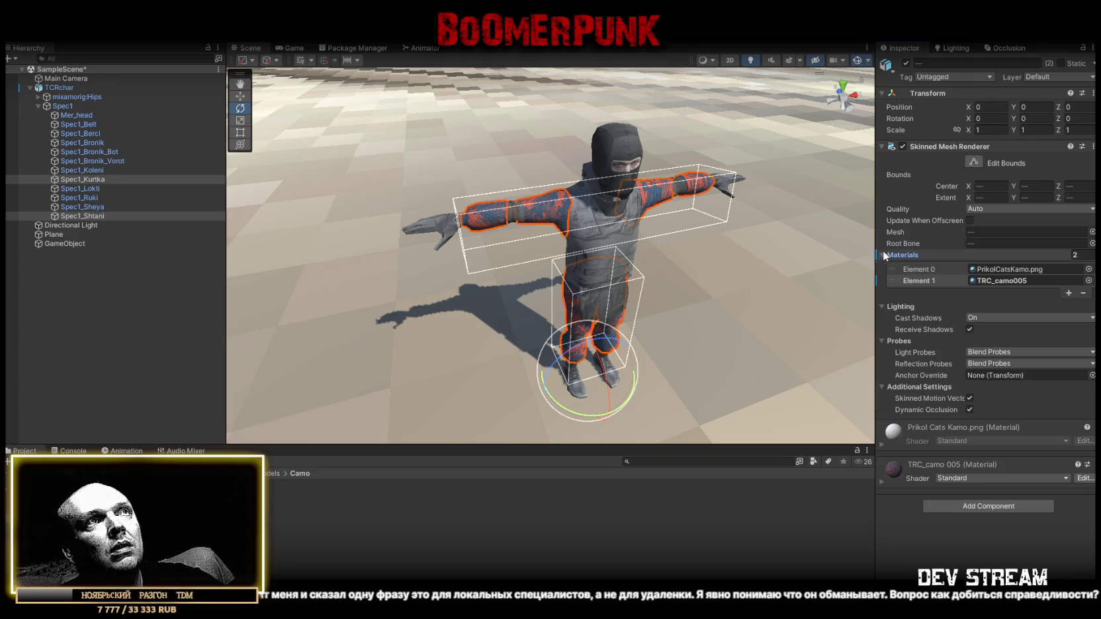
left_click(927, 269)
left_click(1083, 293)
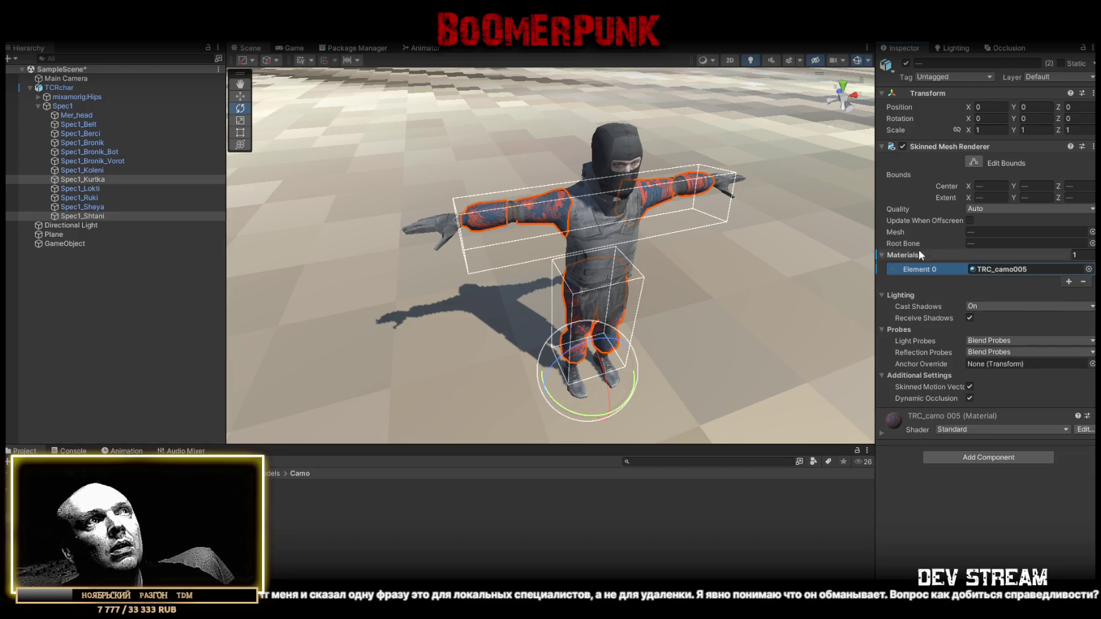
scroll(730, 242, "up", 5)
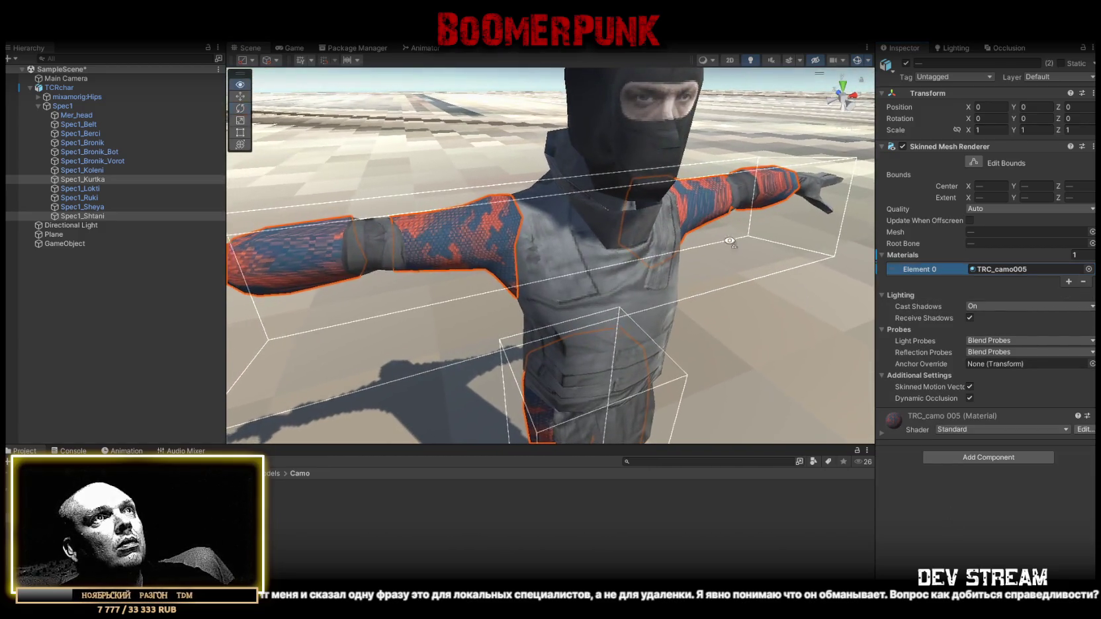
mouse_move(730, 241)
left_mouse_down()
mouse_move(582, 216)
mouse_move(550, 303)
mouse_move(712, 212)
mouse_move(758, 233)
mouse_move(727, 238)
left_mouse_up()
Set Max Size 512 on all five camo textures and apply the import settings
left_click(423, 493)
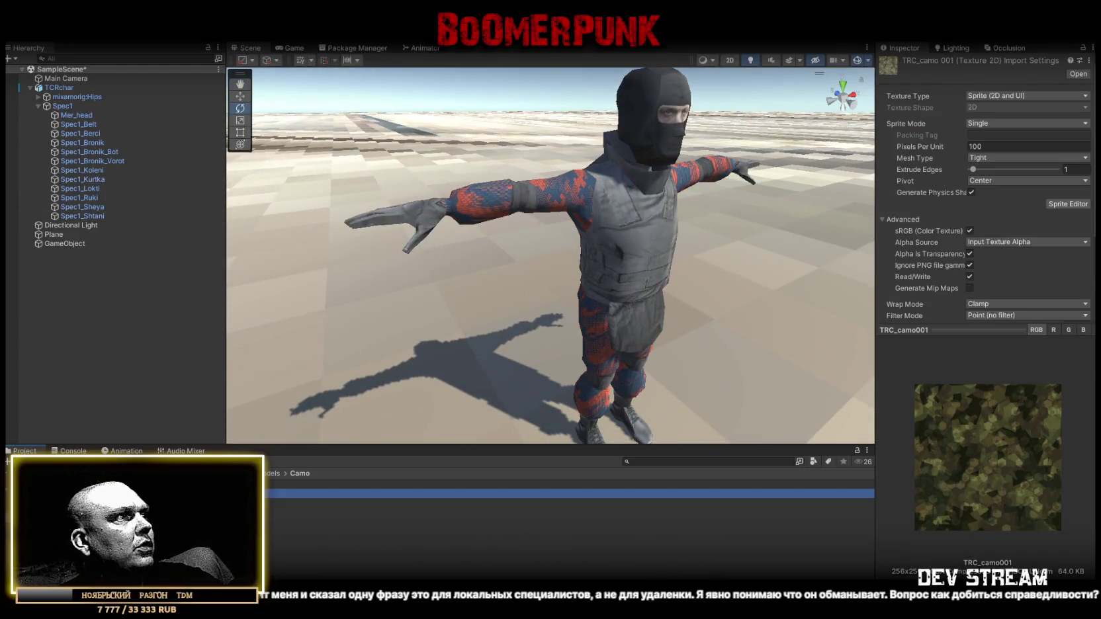
key("shift+Down")
key("shift+Down")
key("shift+Down")
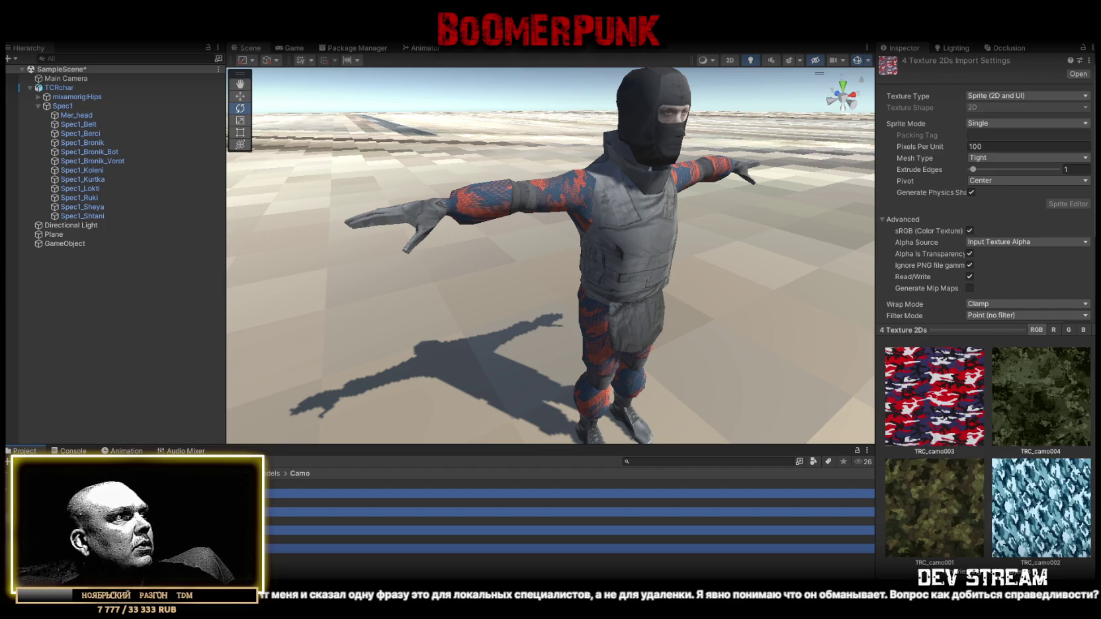
scroll(1011, 299, "down", 3)
left_click(1006, 246)
left_click(996, 310)
left_click(1078, 313)
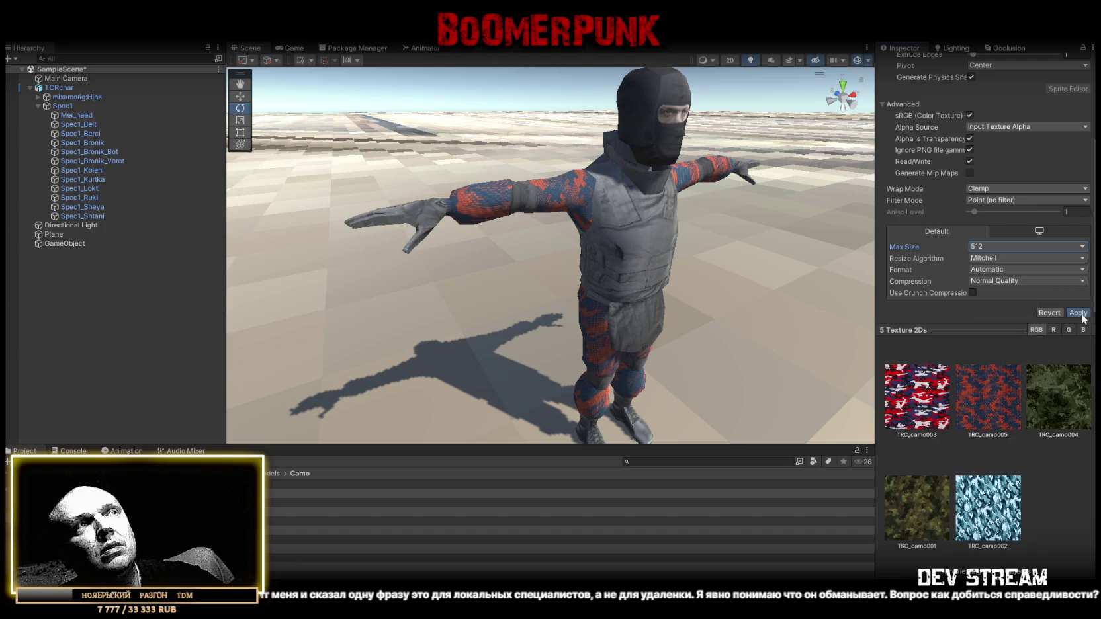
Inspect the TRC_armor texture in Models and frame the whole masked soldier
mouse_move(692, 231)
left_mouse_down()
mouse_move(530, 213)
mouse_move(311, 430)
left_mouse_up()
left_click(274, 474)
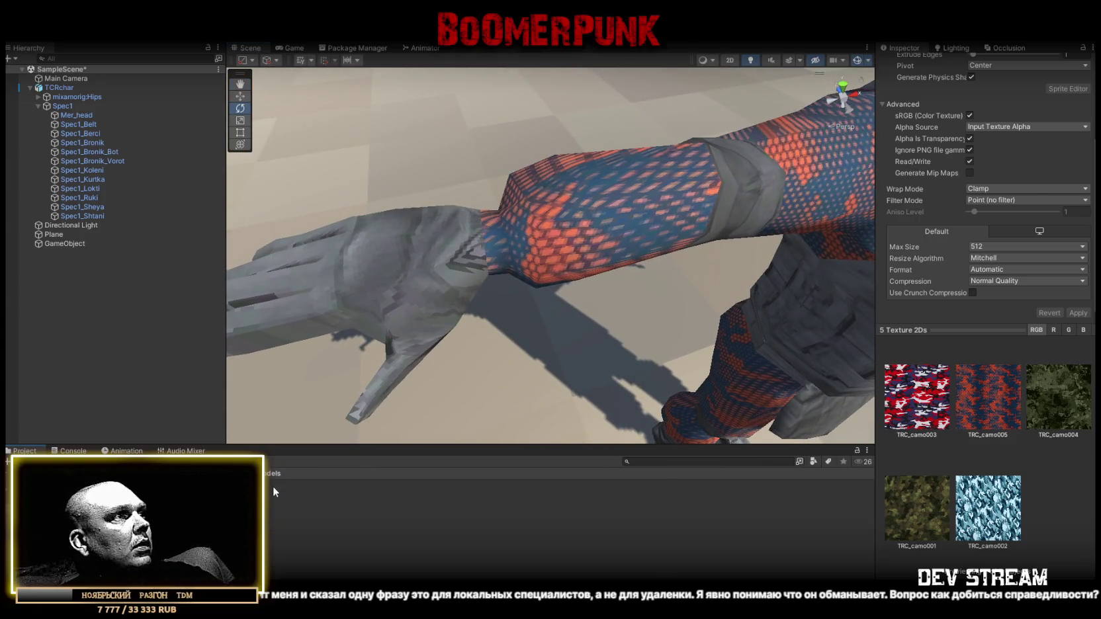
left_click(463, 511)
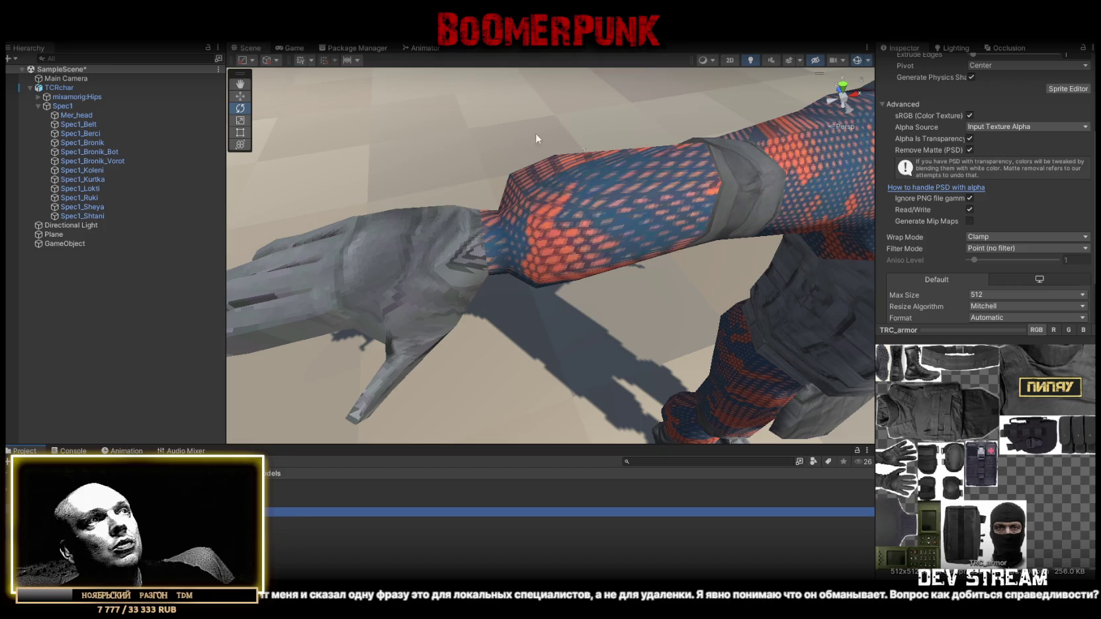
mouse_move(440, 198)
left_mouse_down()
mouse_move(347, 276)
mouse_move(352, 114)
mouse_move(450, 106)
mouse_move(441, 147)
mouse_move(357, 189)
left_mouse_up()
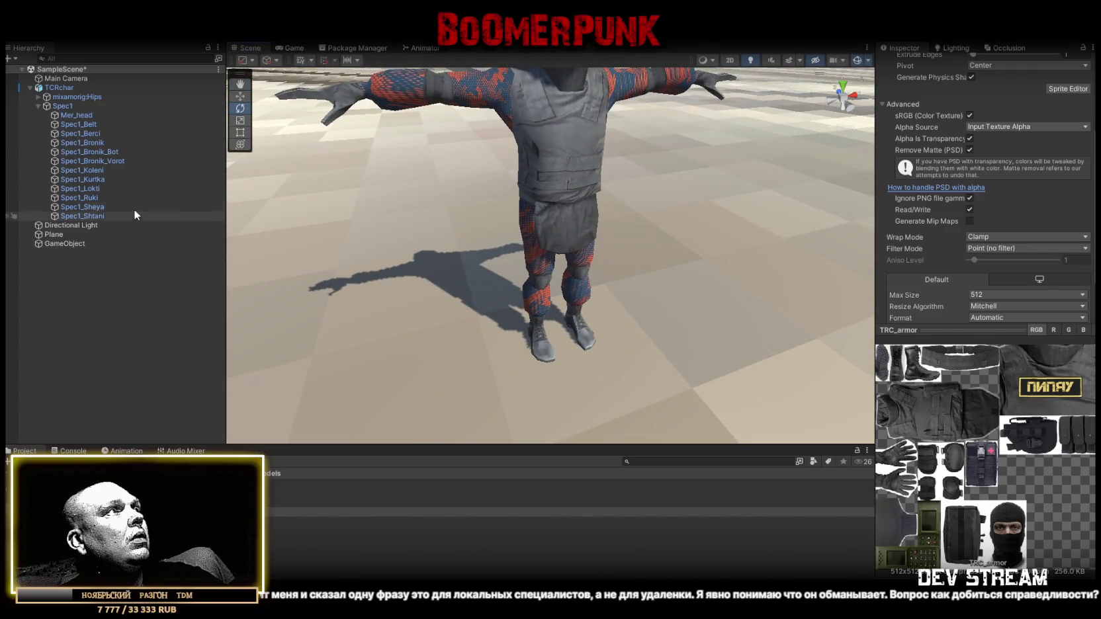
Check Spec1_Sheya's material, then give Spec1_Kurtka and Spec1_Shtani the TRC_camo004 material
left_click(109, 208)
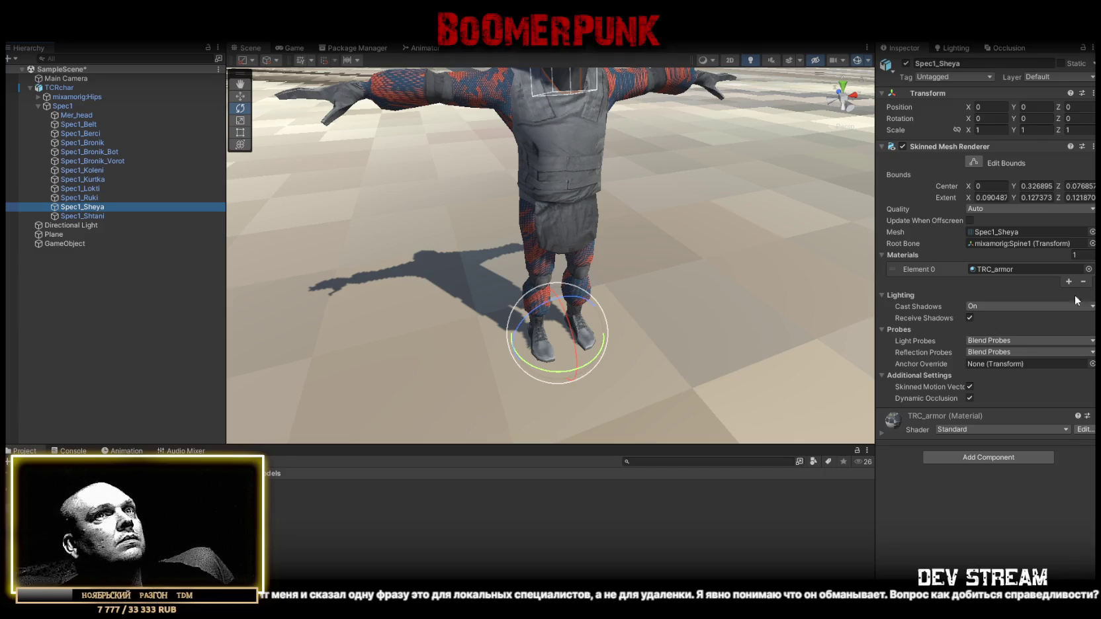
left_click(1003, 270)
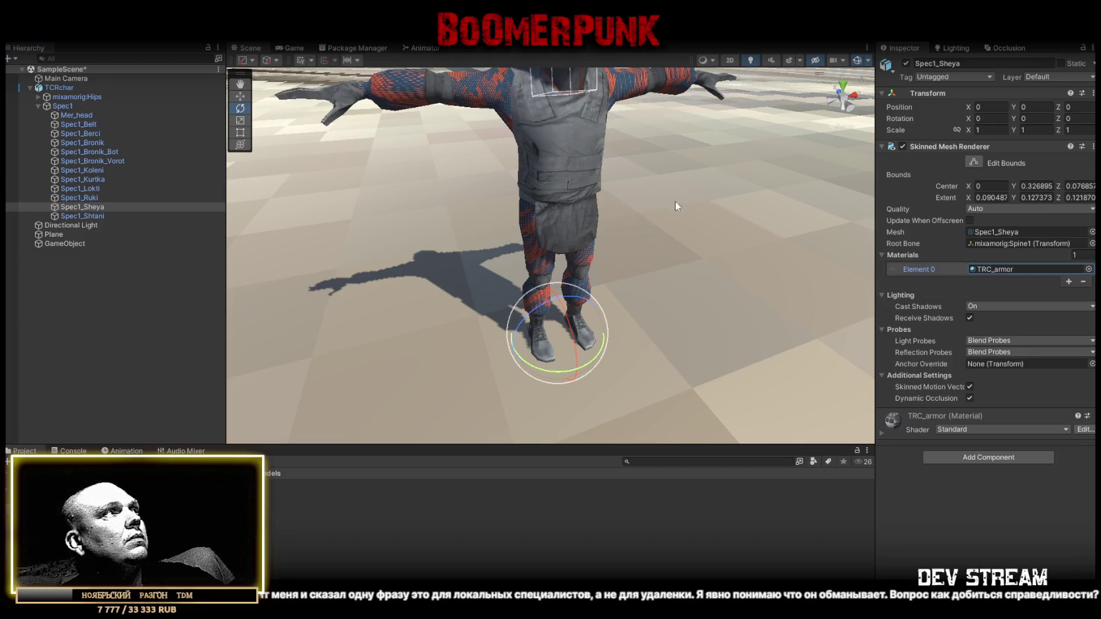
left_click(104, 179)
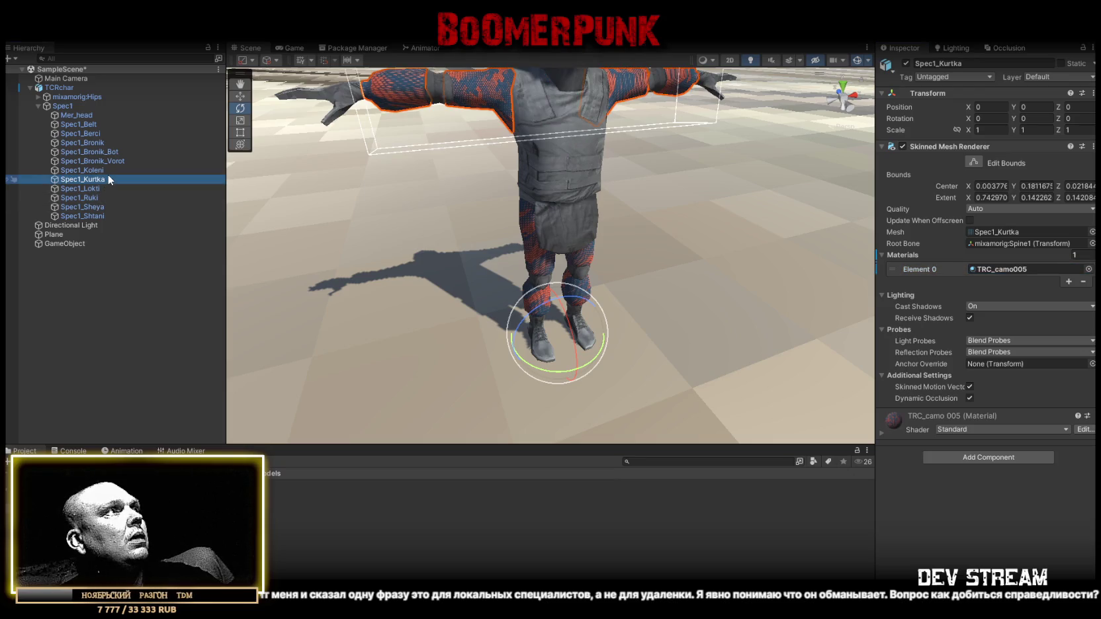
left_click_drag(298, 152, 301, 209)
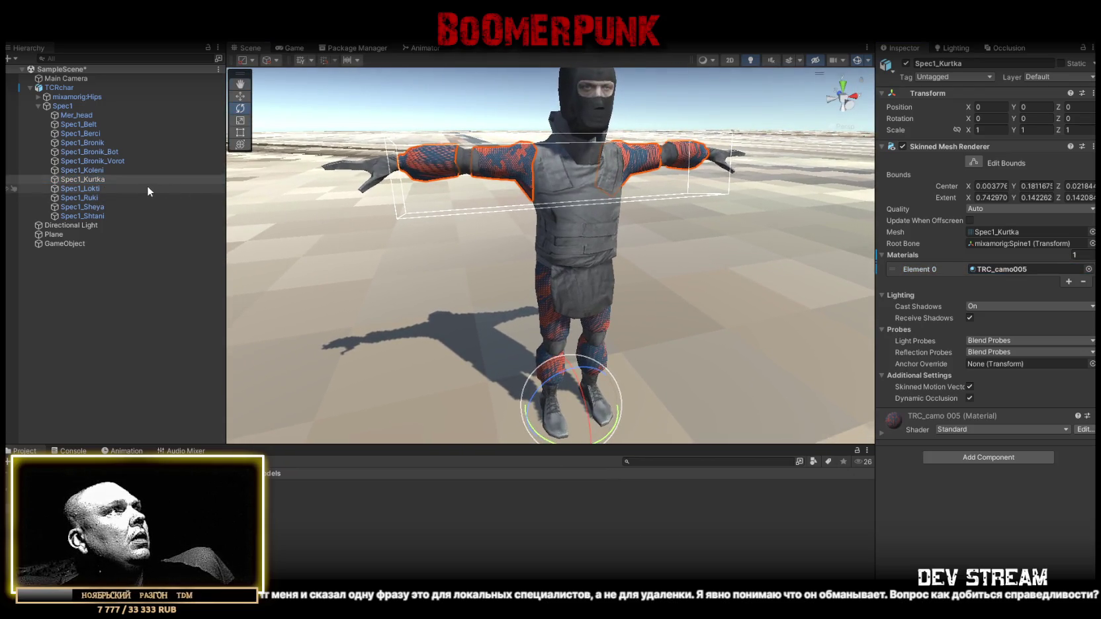
left_click(100, 216, "ctrl")
left_click(991, 268)
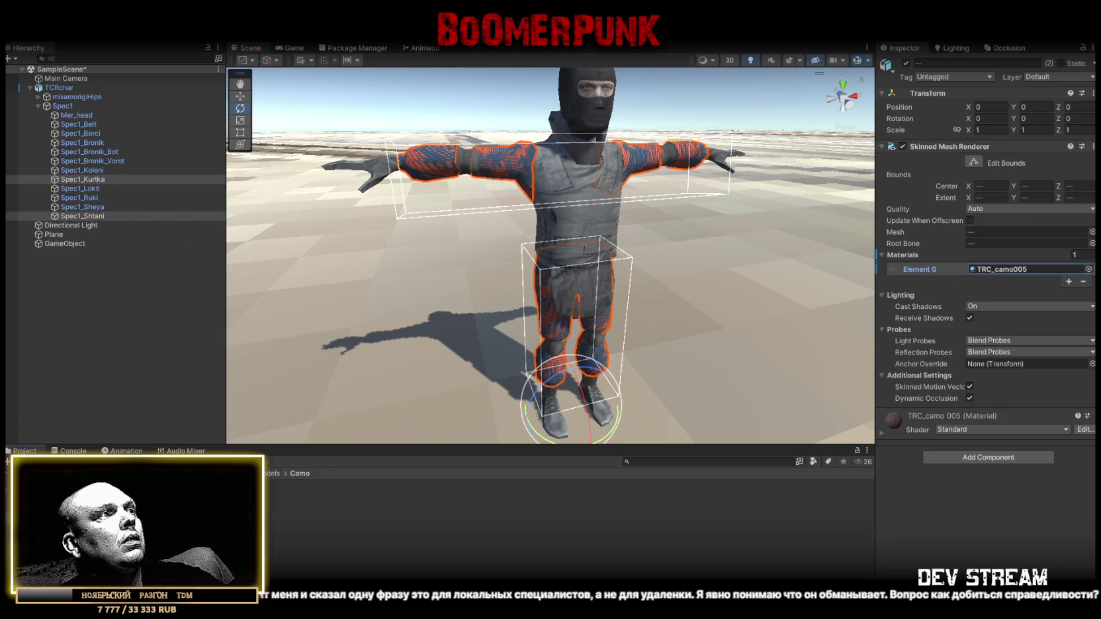
left_click_drag(1055, 249, 1026, 269)
mouse_move(661, 278)
left_mouse_down()
mouse_move(700, 409)
mouse_move(507, 305)
mouse_move(462, 332)
mouse_move(762, 254)
mouse_move(752, 240)
left_mouse_up()
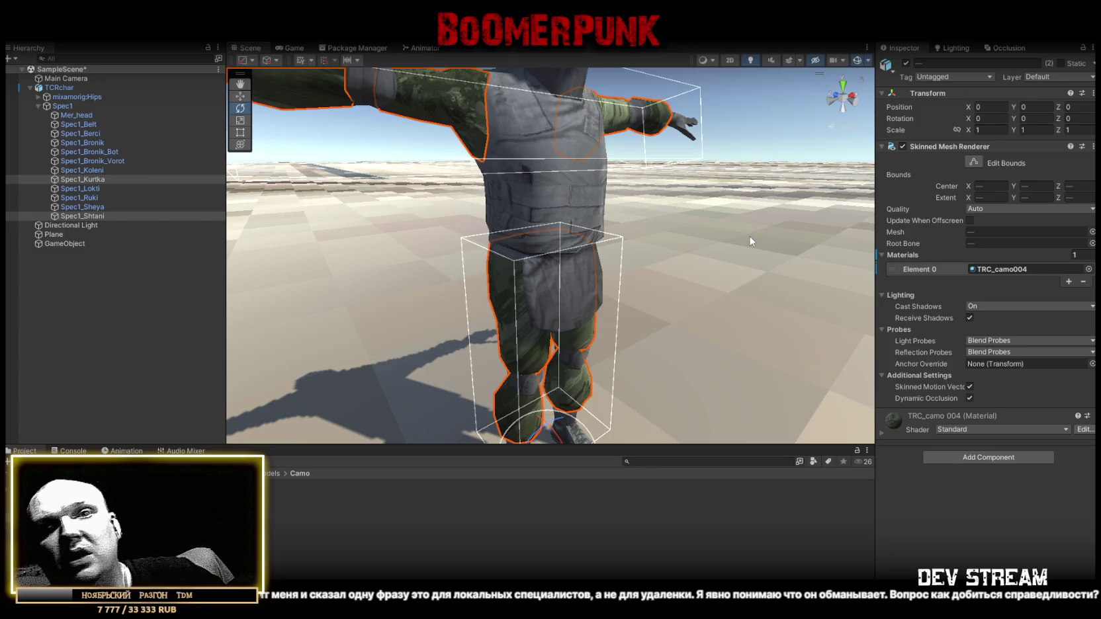
Zoom in on the masked face and select the armoured vest
mouse_move(546, 220)
left_mouse_down()
mouse_move(495, 275)
mouse_move(377, 277)
mouse_move(253, 203)
mouse_move(307, 239)
mouse_move(619, 193)
mouse_move(585, 179)
mouse_move(632, 169)
left_mouse_up()
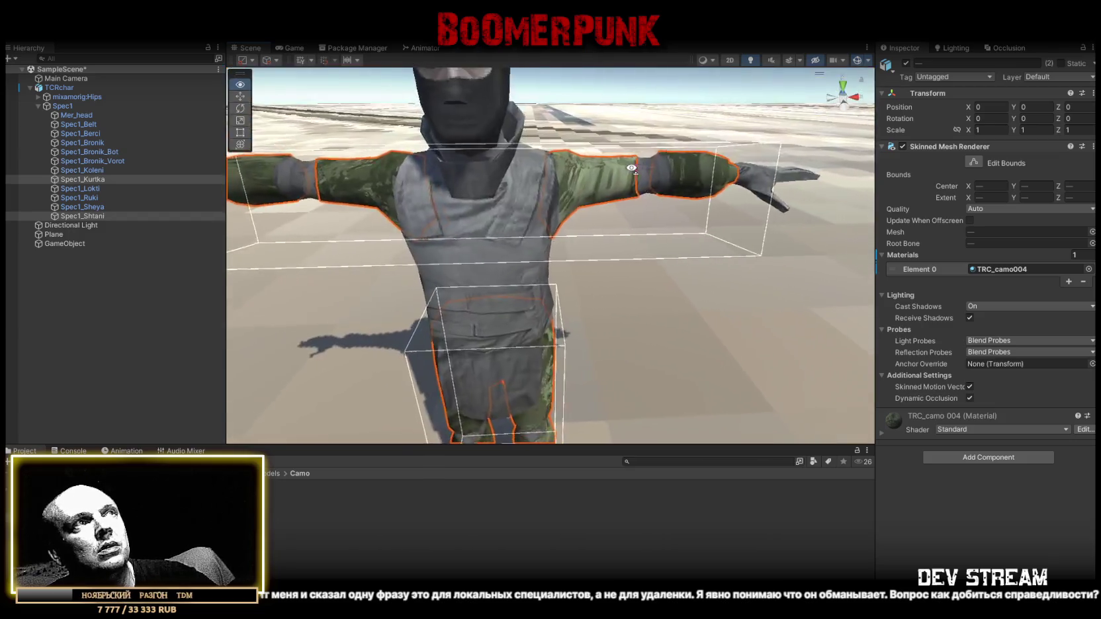
scroll(632, 168, "down", 5)
left_click(570, 220)
left_click(570, 220)
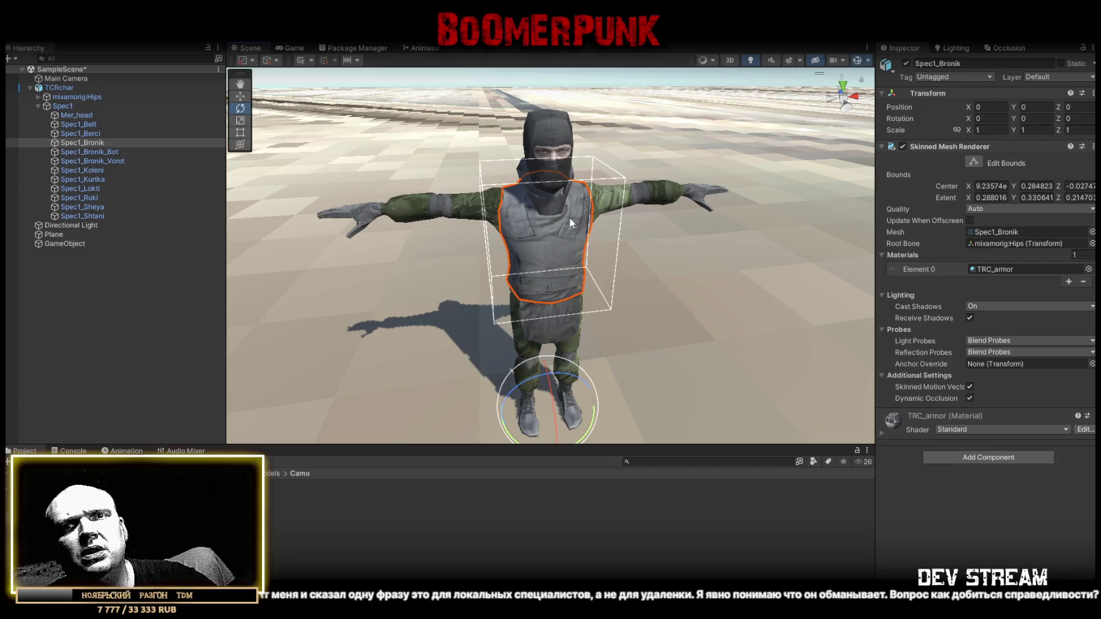
Inspect the Spec1_Bronik vest with its TRC_armor material up close, then collapse TCRchar
scroll(570, 216, "up", 5)
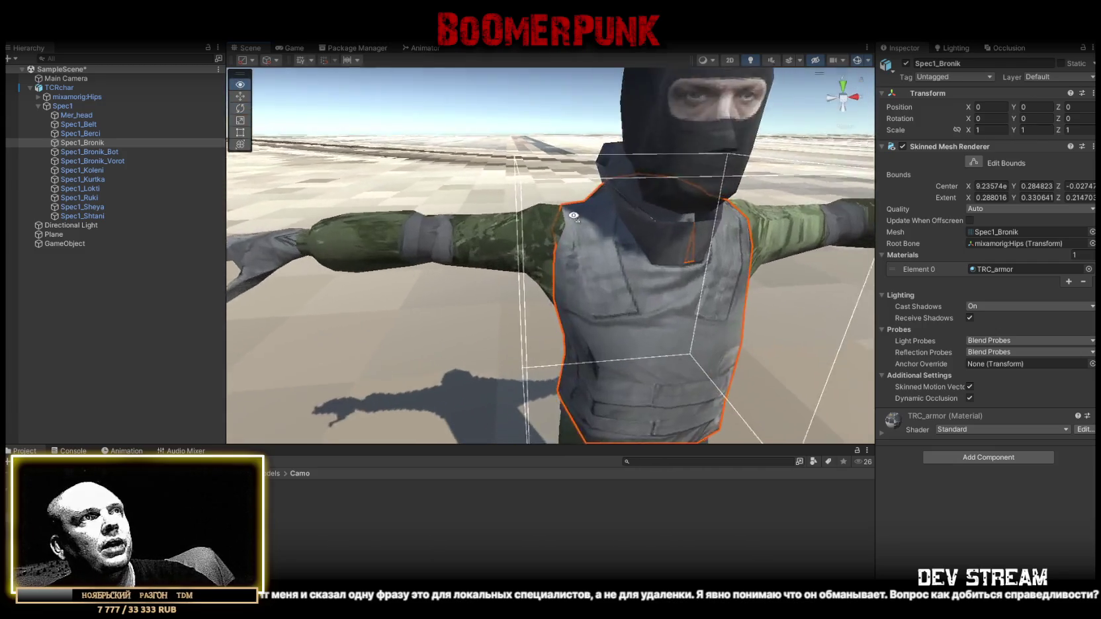
left_click_drag(570, 216, 586, 207)
scroll(592, 218, "down", 5)
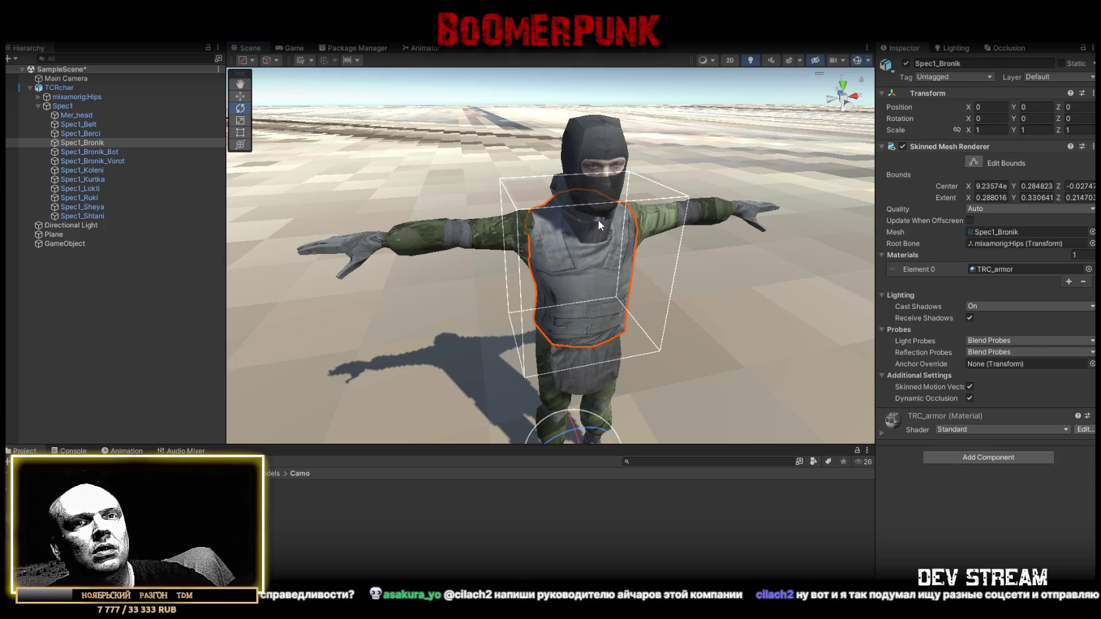
mouse_move(599, 219)
left_mouse_down()
mouse_move(532, 271)
mouse_move(376, 259)
mouse_move(605, 276)
mouse_move(455, 104)
mouse_move(577, 244)
mouse_move(587, 240)
left_mouse_up()
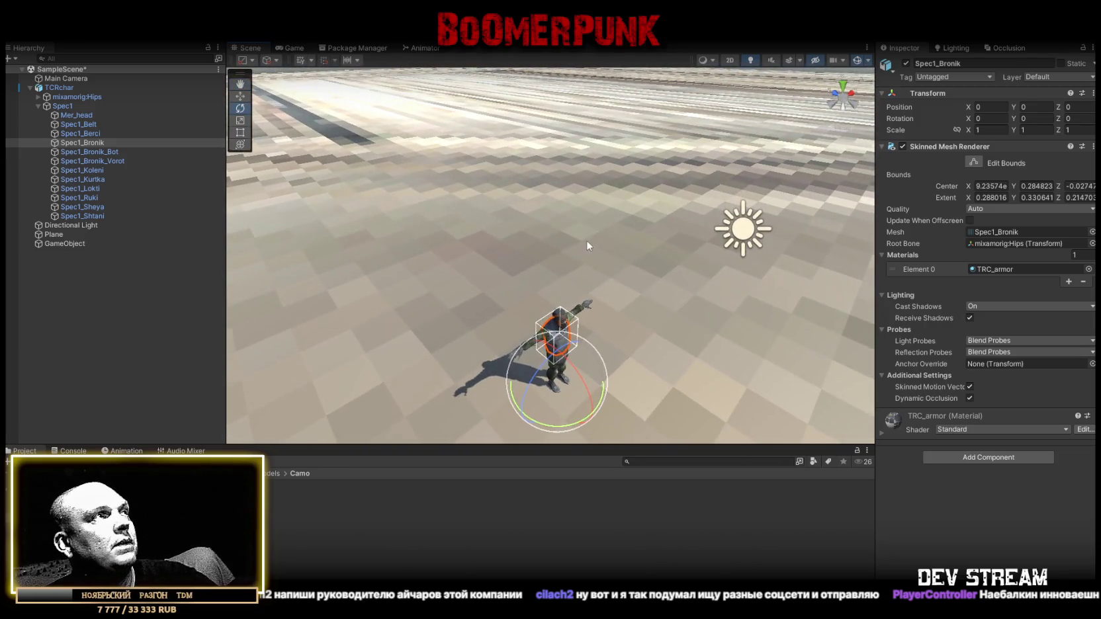
left_click(30, 88)
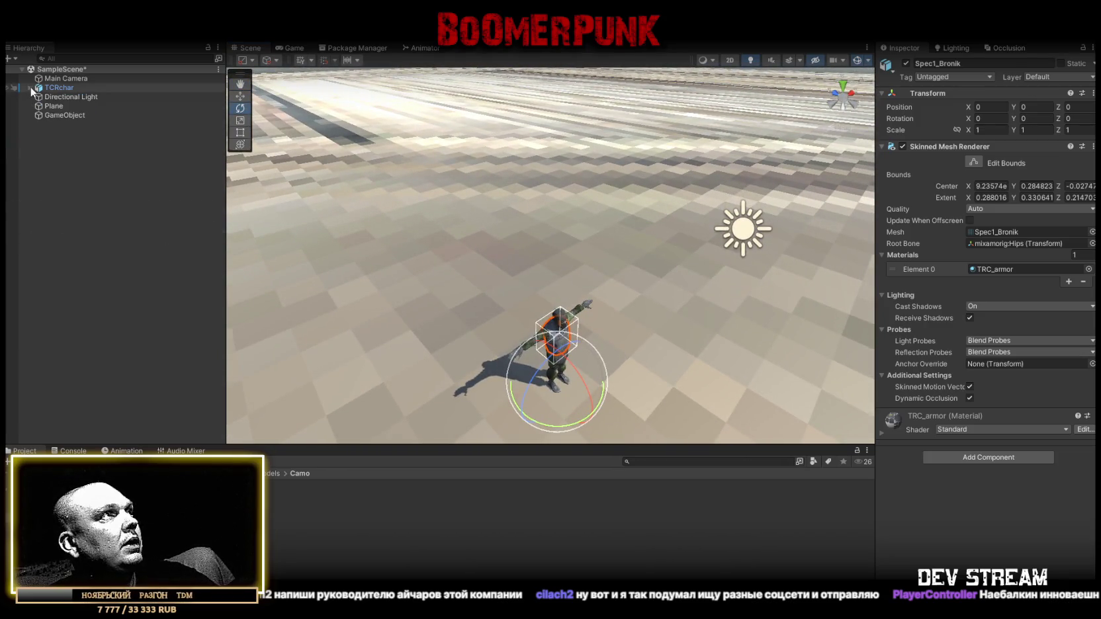
Orbit the Scene view around the T-posed camo soldier
left_click_drag(665, 260, 586, 251)
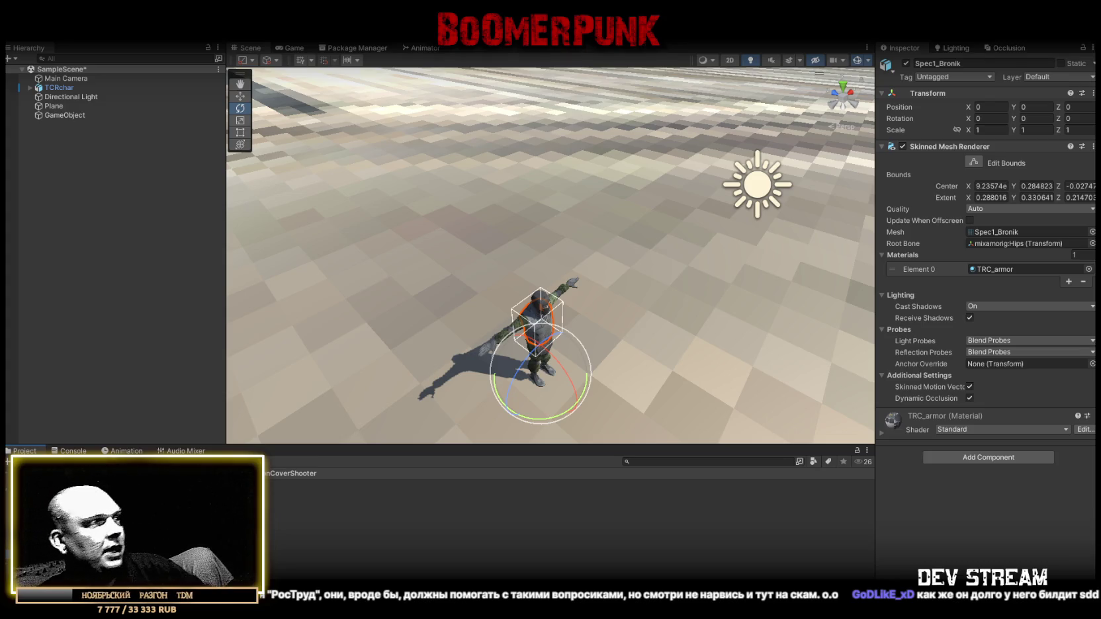
Review the duplicate FighterBrain CS0111 errors in the Console, then browse to the Brains script folder
key("ctrl+shift+c")
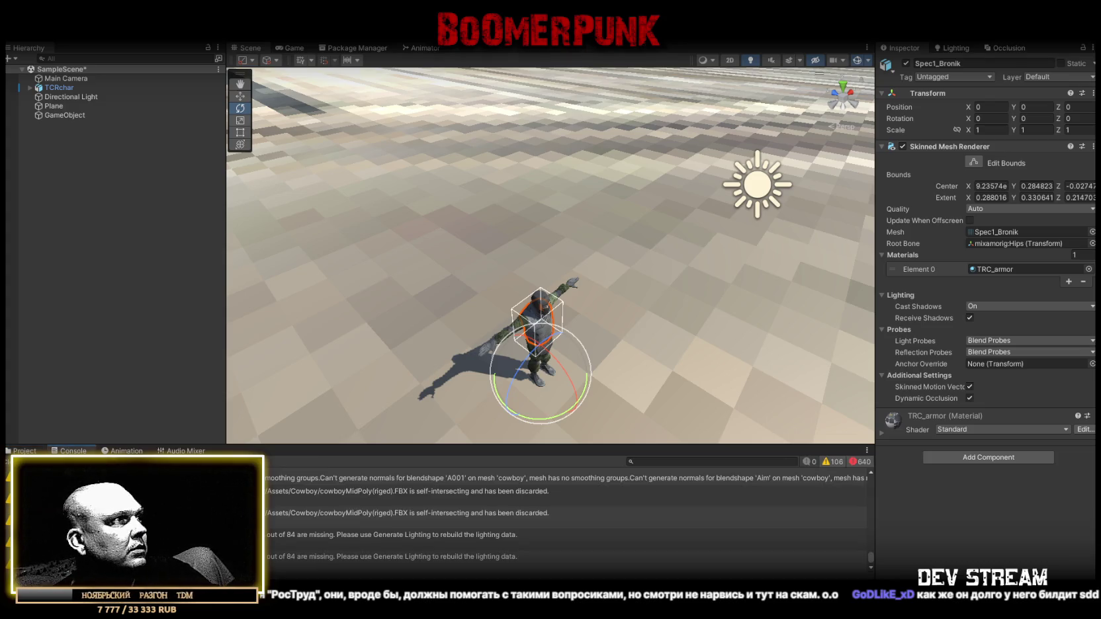
scroll(361, 537, "up", 3)
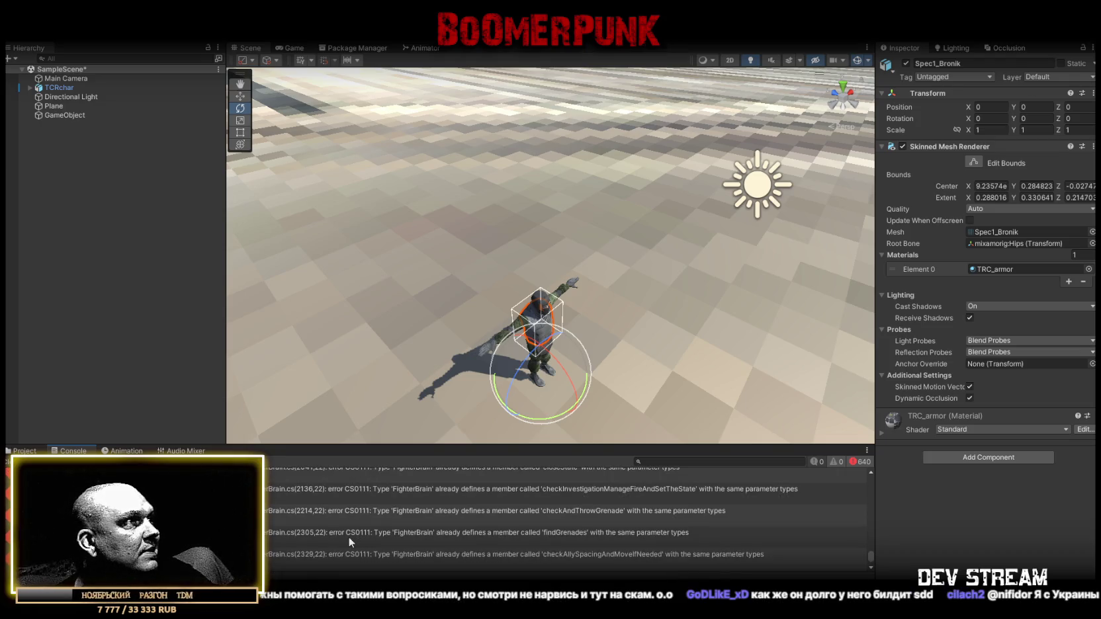
left_click(393, 489)
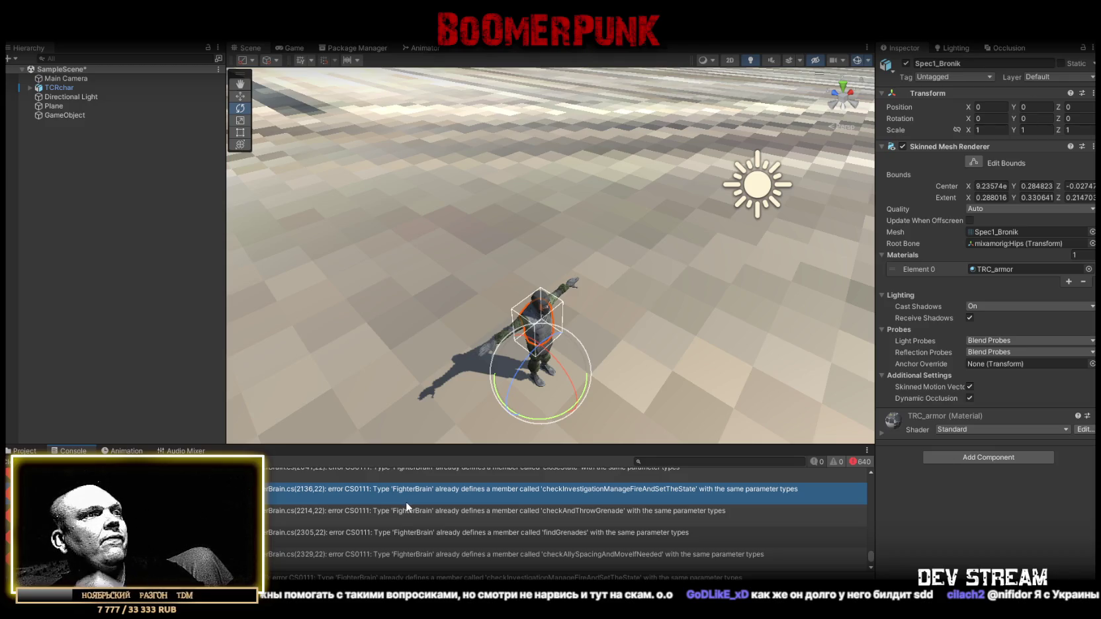
scroll(415, 503, "down", 3)
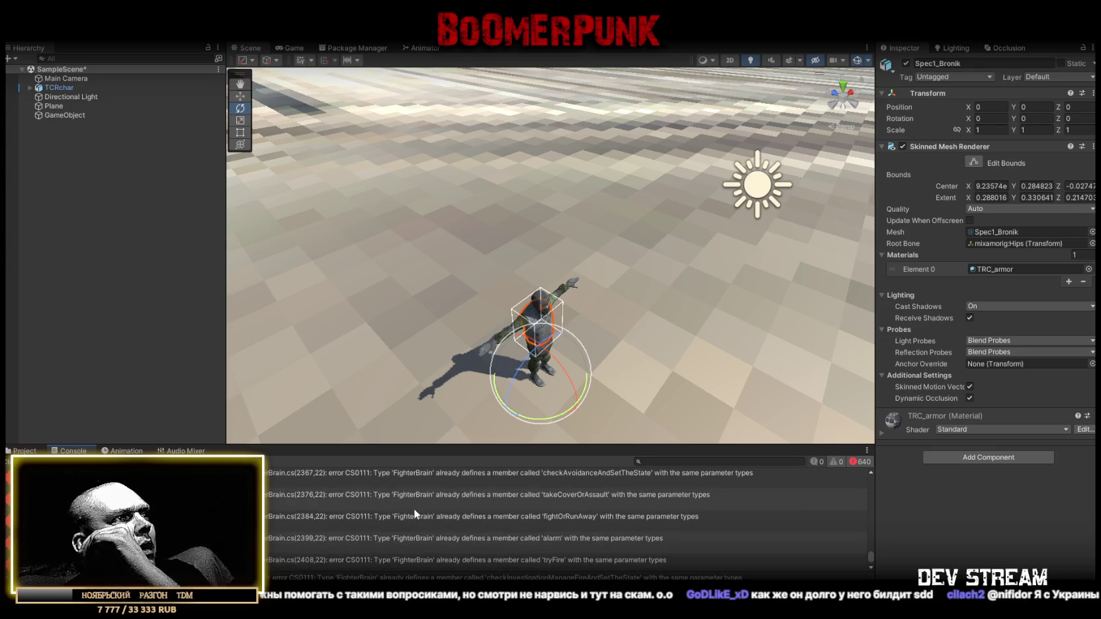
scroll(414, 508, "down", 2)
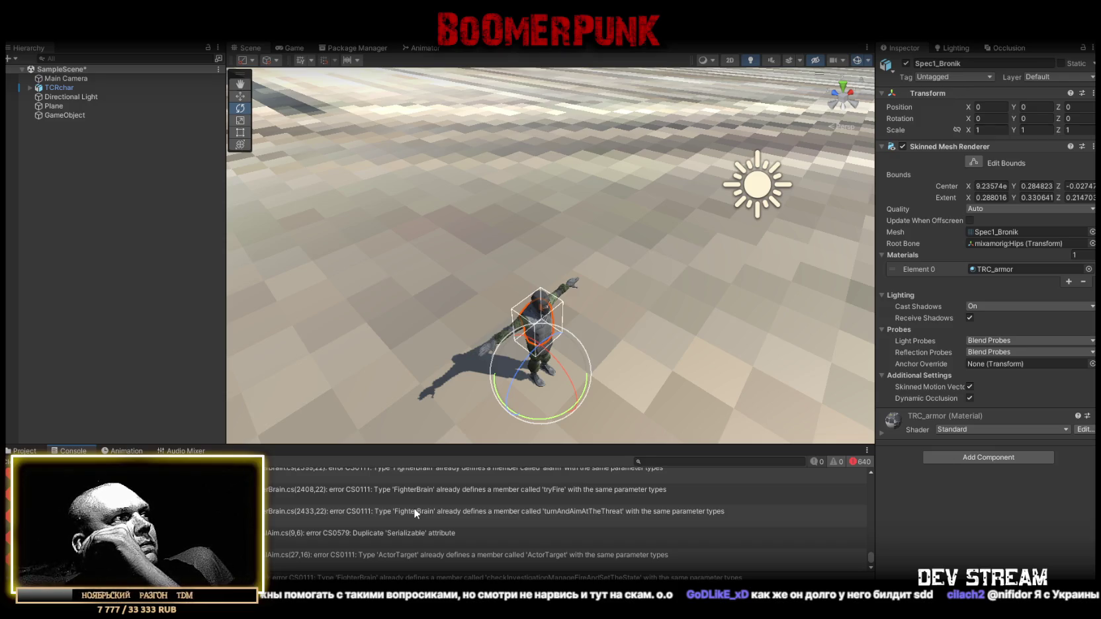
scroll(414, 508, "up", 10)
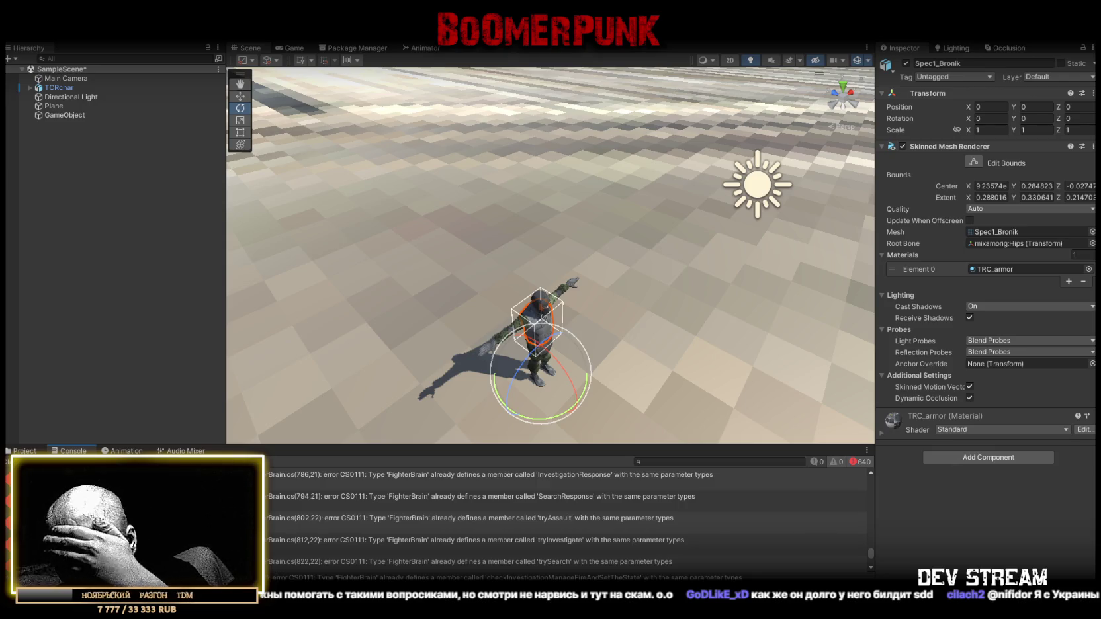
left_click(24, 451)
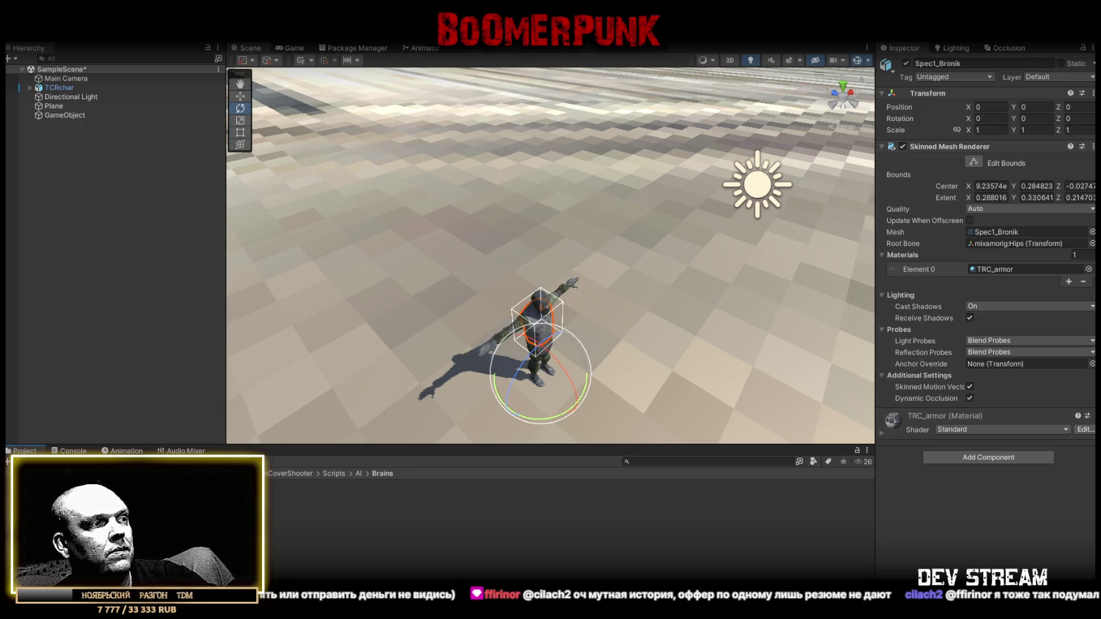
Check the 37 remaining compile errors, such as the missing BoomerItem type
left_click(74, 451)
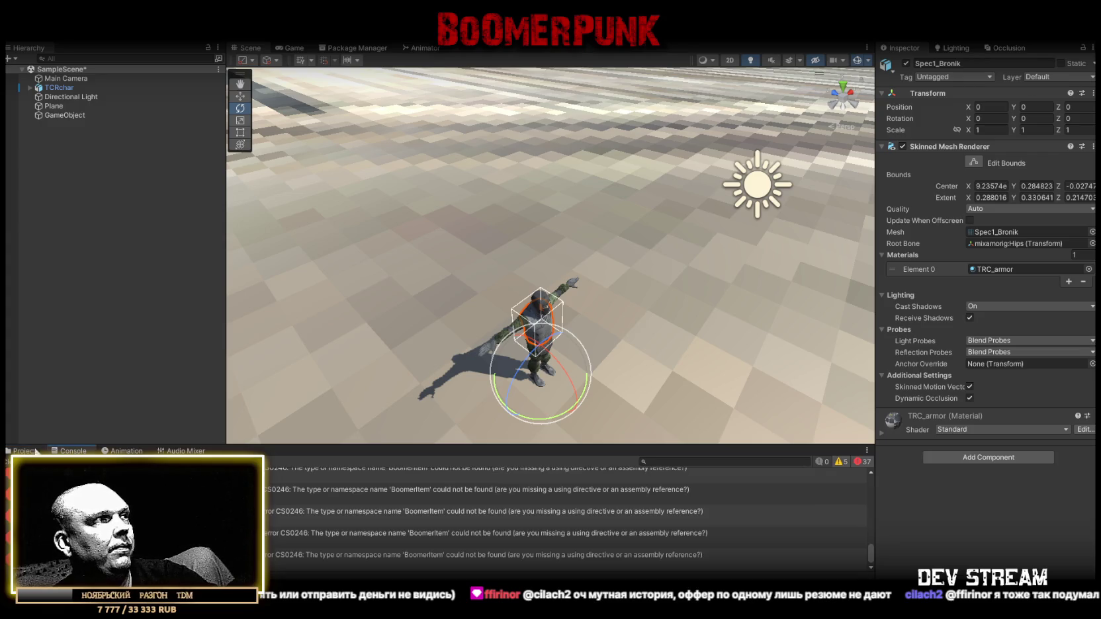
Scroll through the CS0246 errors for missing RootMotion, RetroLookPro, Parity and BoomerItem types
scroll(384, 525, "up", 2)
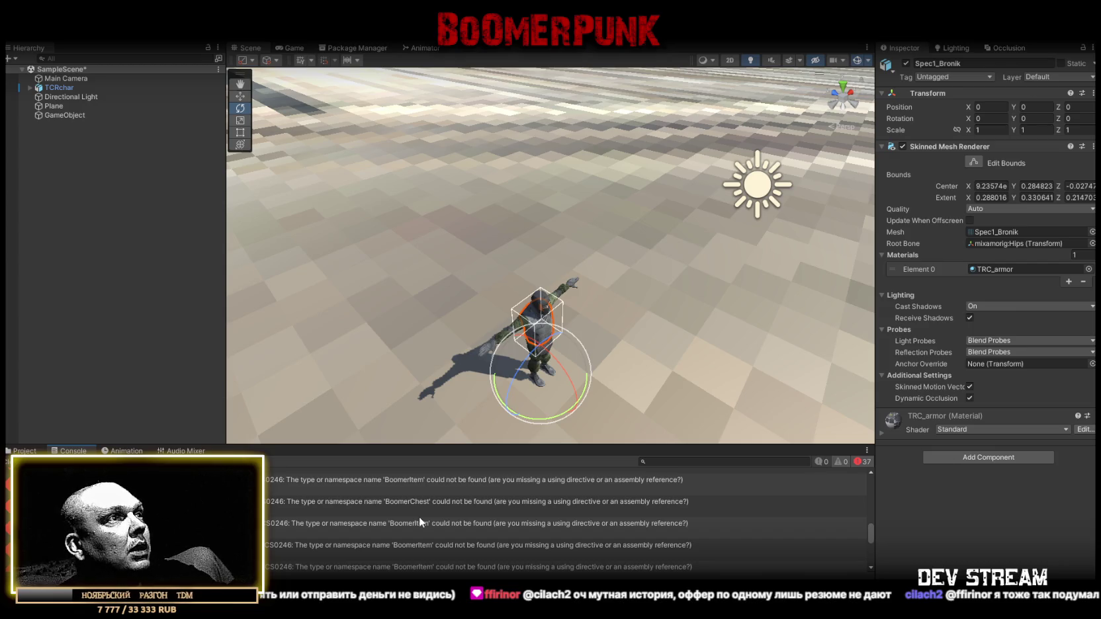
left_click(362, 487)
scroll(361, 486, "up", 5)
scroll(362, 486, "up", 2)
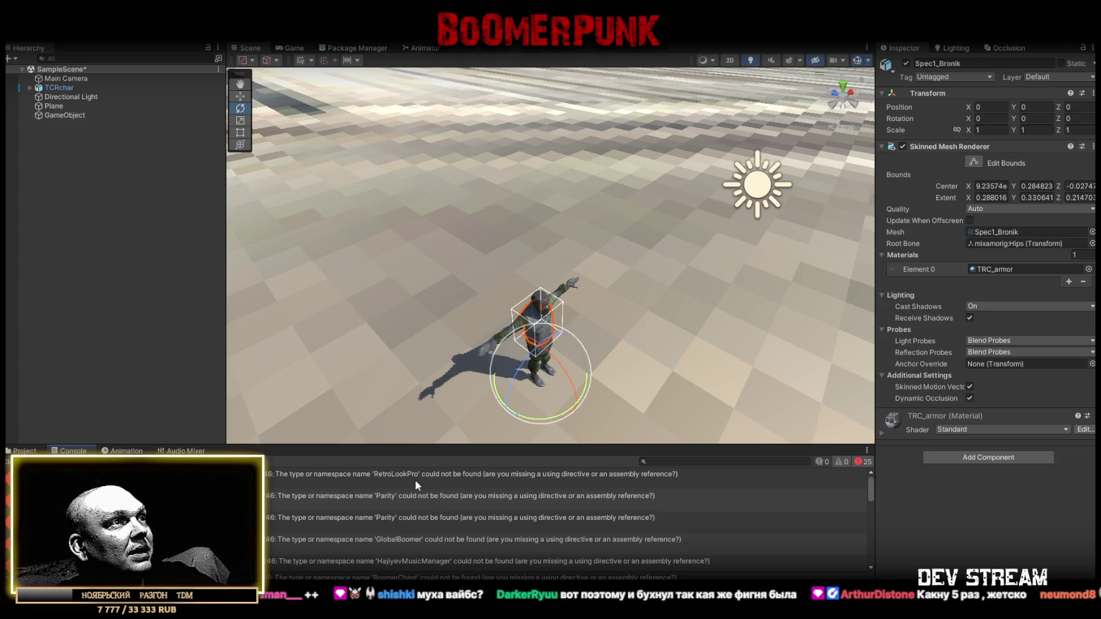
Inspect the RetroLookPro missing-namespace compile error in the Console
left_click(415, 480)
Review the missing-namespace compile errors listed in the Console
left_click(425, 498)
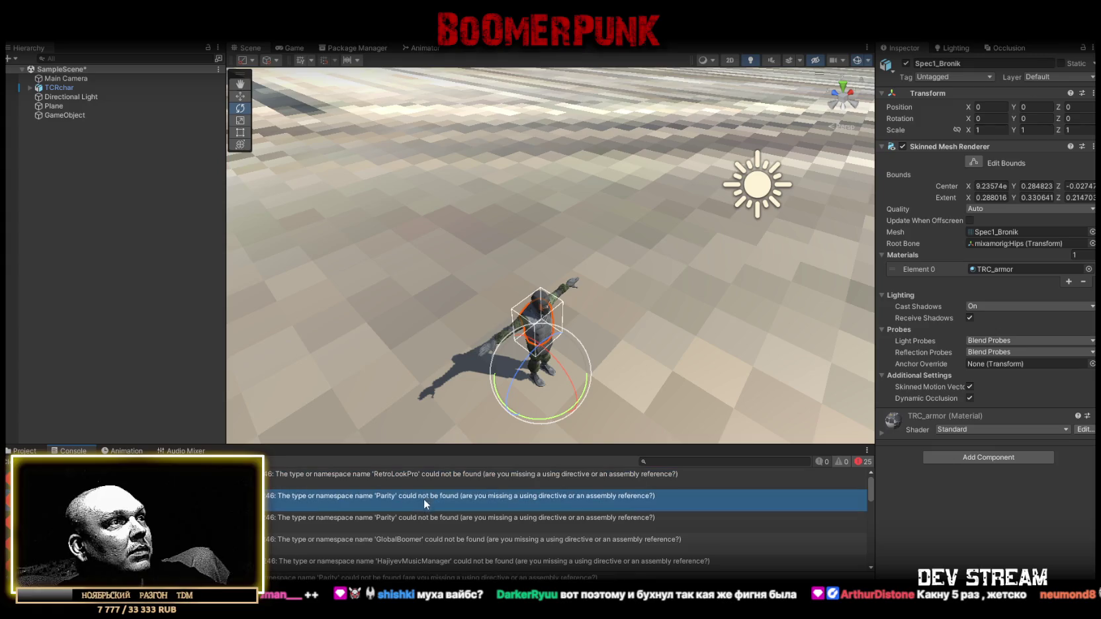
left_click(414, 520)
left_click(424, 539)
scroll(490, 545, "down", 3)
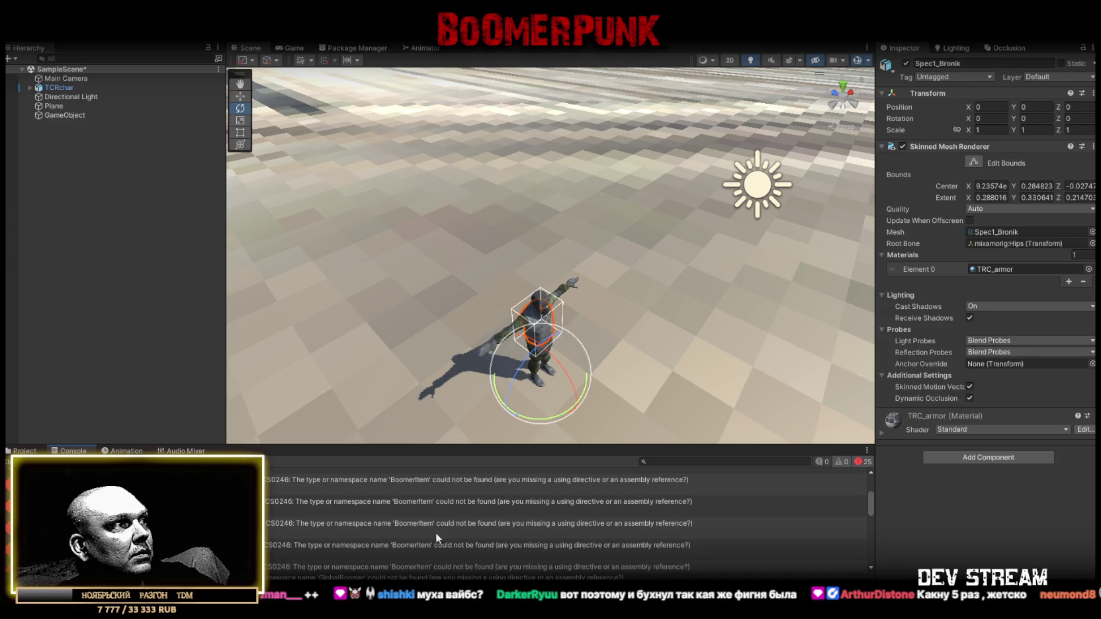
scroll(435, 533, "up", 3)
Delete the TDMstash scripts folder, then show only compile errors in the Console
left_click(25, 451)
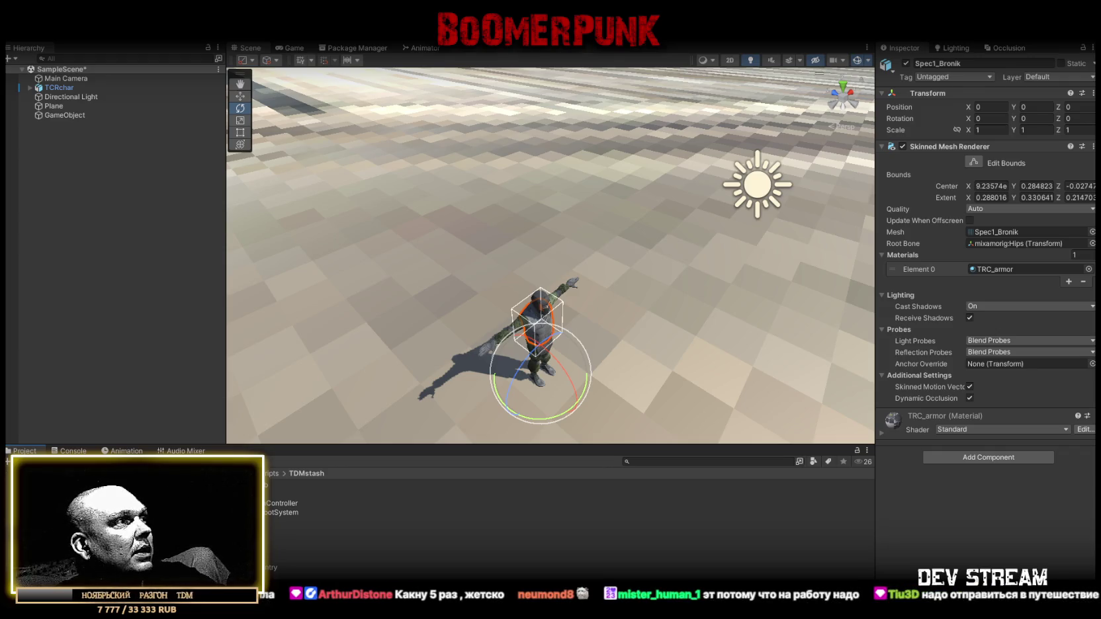
key("Delete")
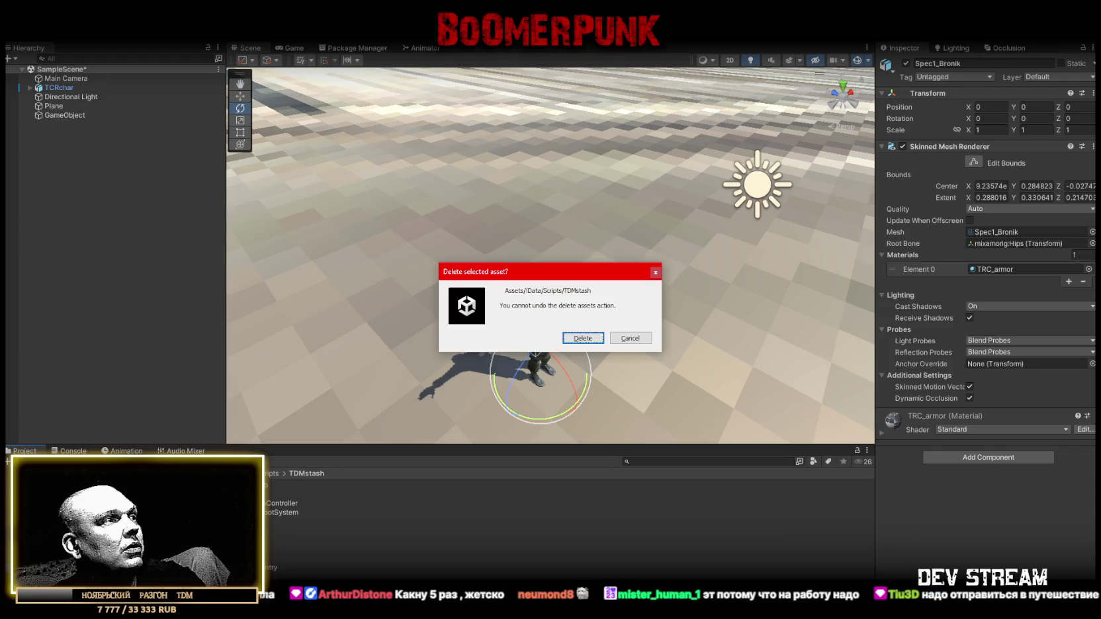
left_click(584, 338)
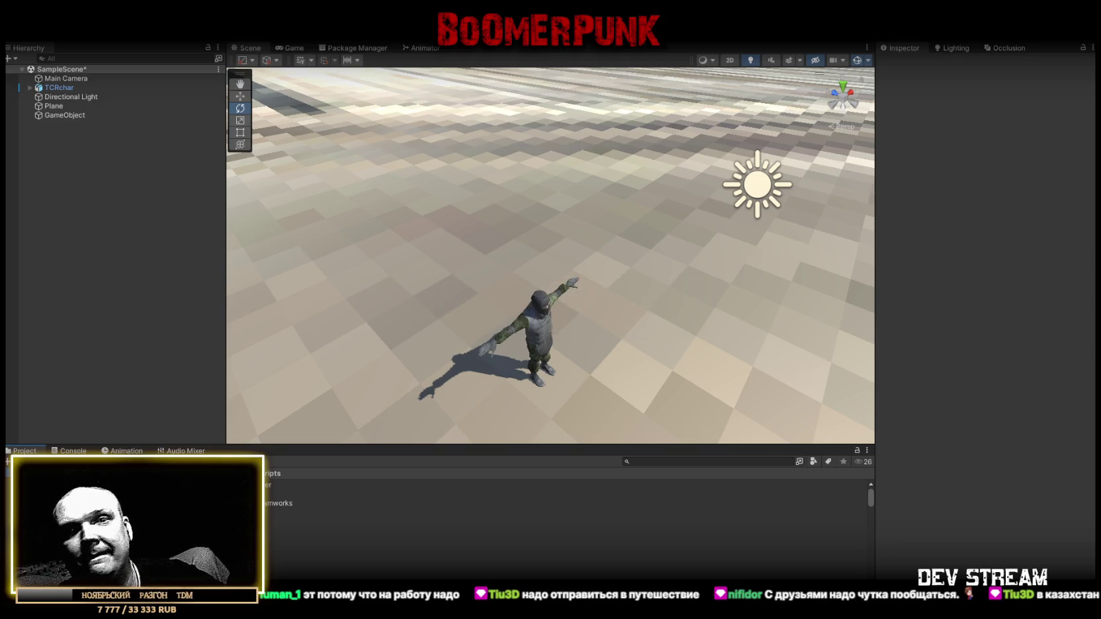
left_click(65, 451)
left_click(16, 461)
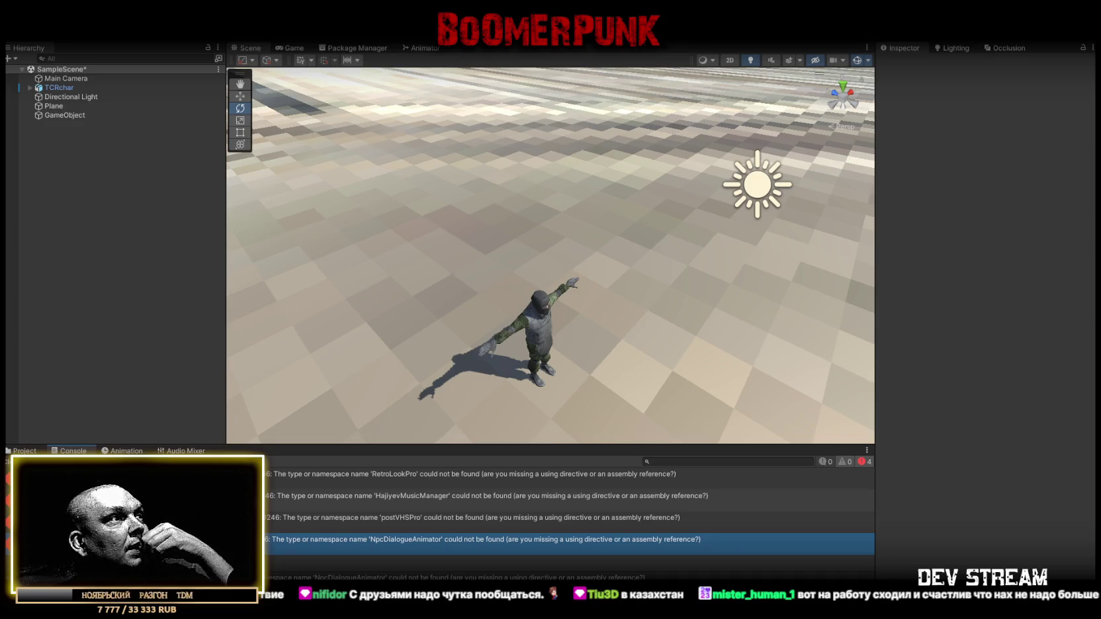
Review the postVHSPro, HajiyevMusicManager and NpcDialogueAnimator missing-type errors
left_click(473, 518)
left_click(487, 540)
left_click(486, 496)
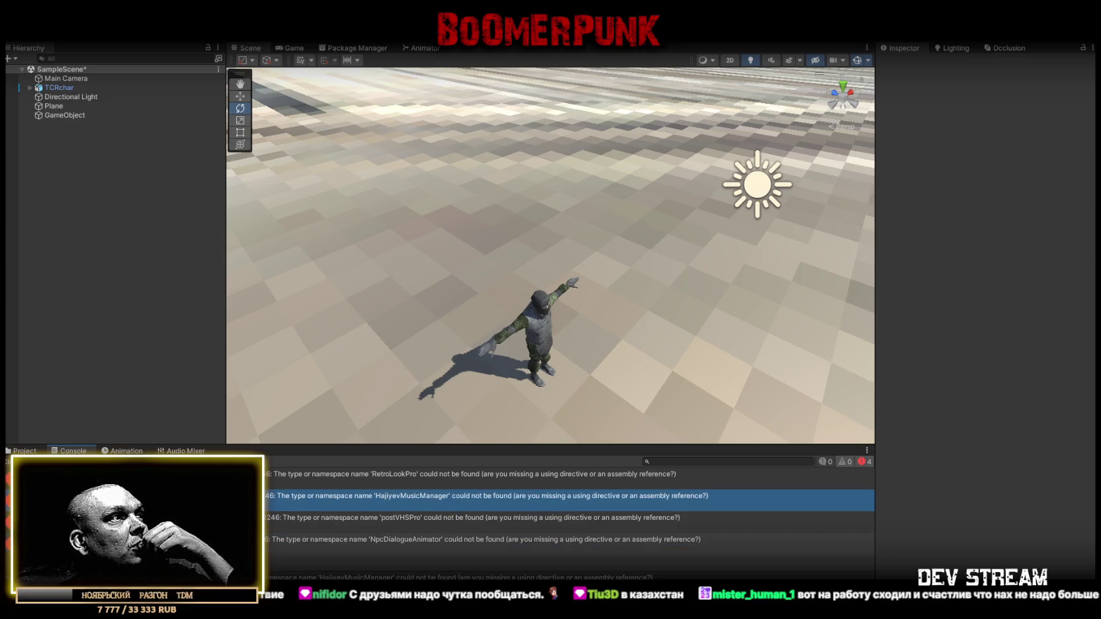
left_click(486, 539)
left_click(486, 496)
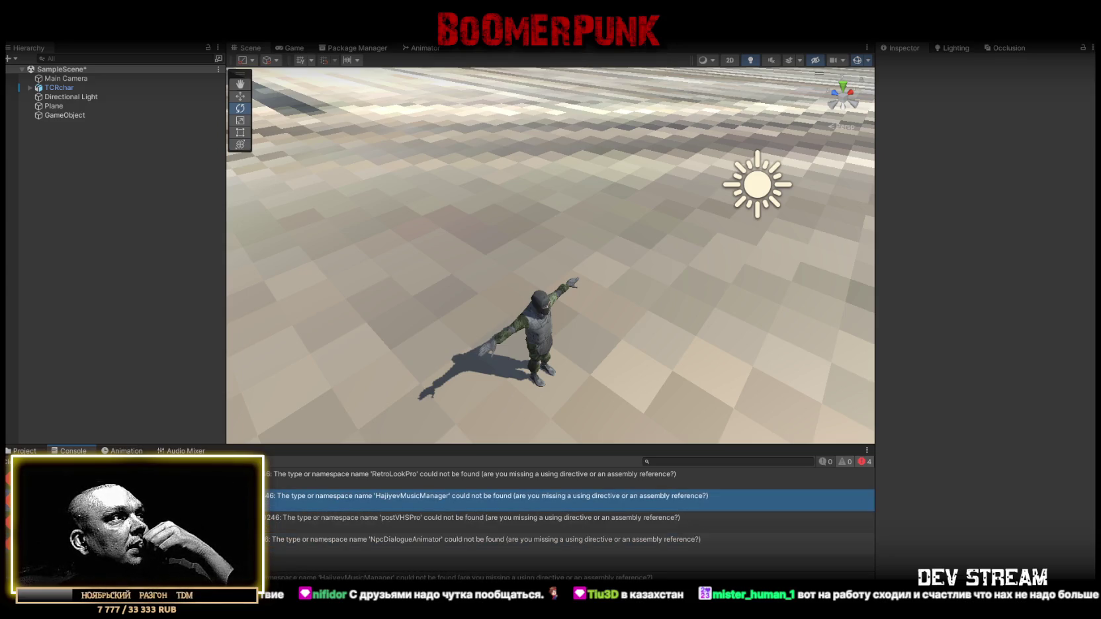
Delete the MusicPlayerCassetes script from the Scripts folder
left_click(17, 451)
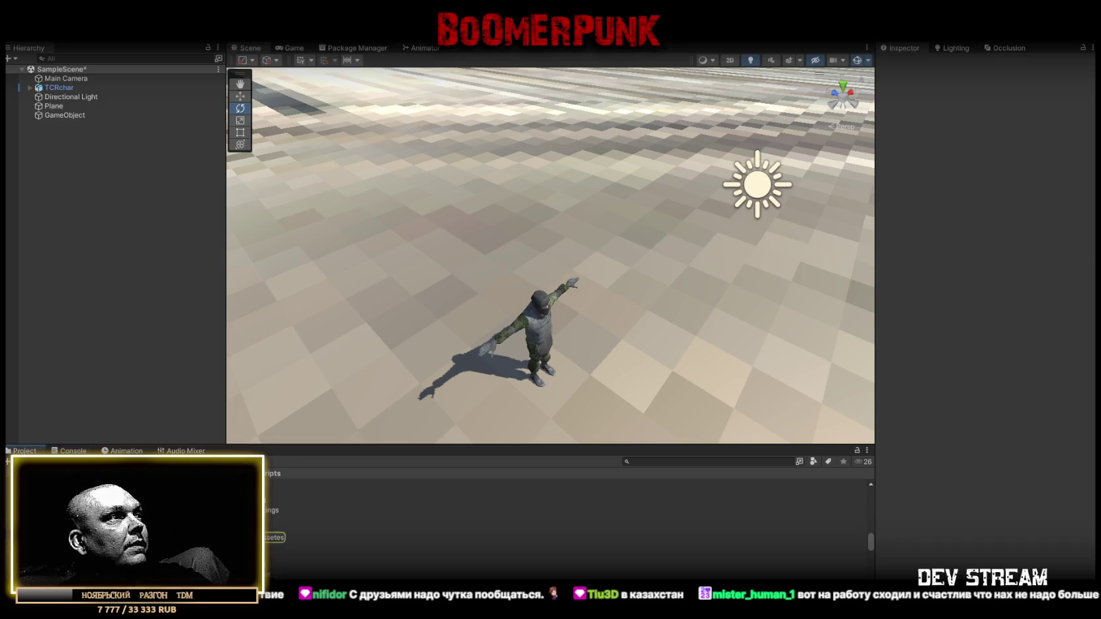
left_click(275, 537)
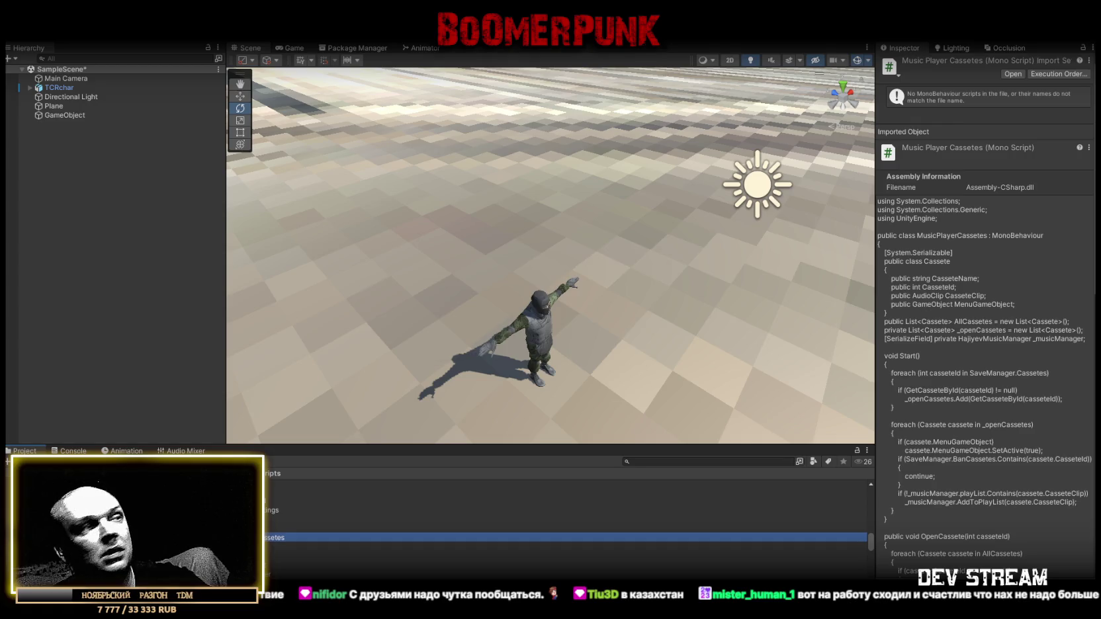
key("Delete")
left_click(582, 340)
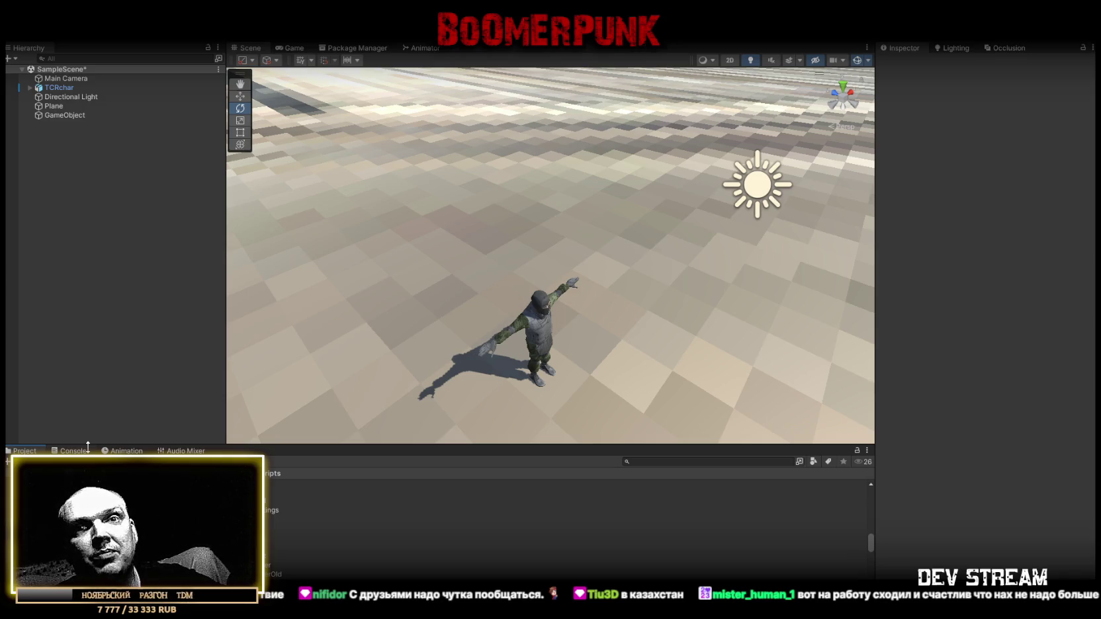
Review the remaining RetroLookPro and NpcDialogueAnimator missing-type errors
left_click(76, 451)
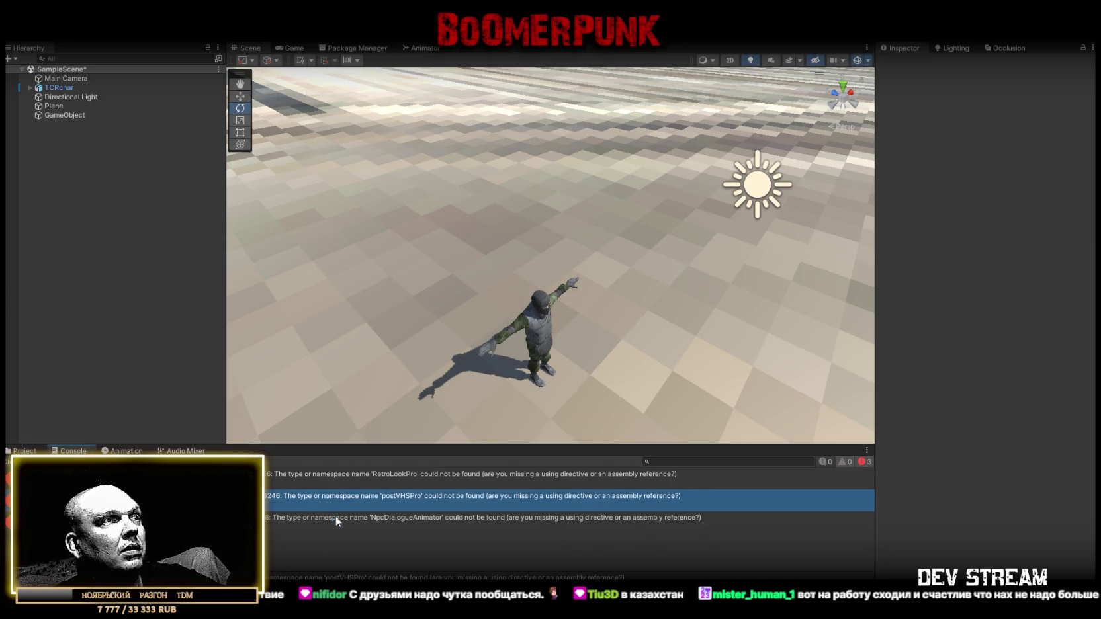
left_click(336, 516)
left_click(344, 501)
left_click(347, 478)
left_click(342, 496)
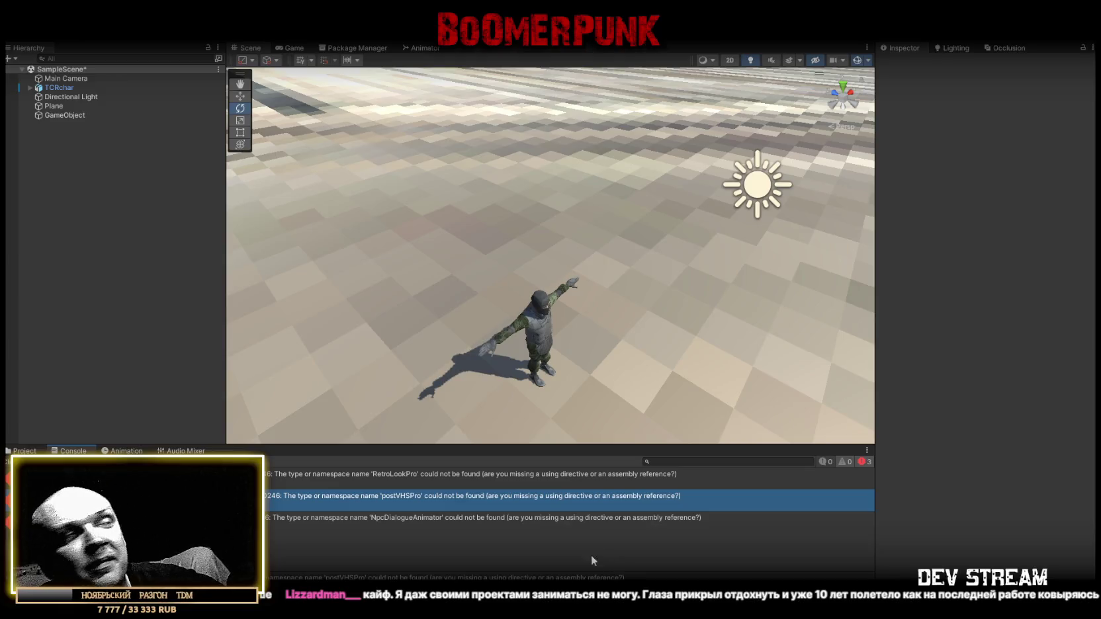
left_click(409, 473)
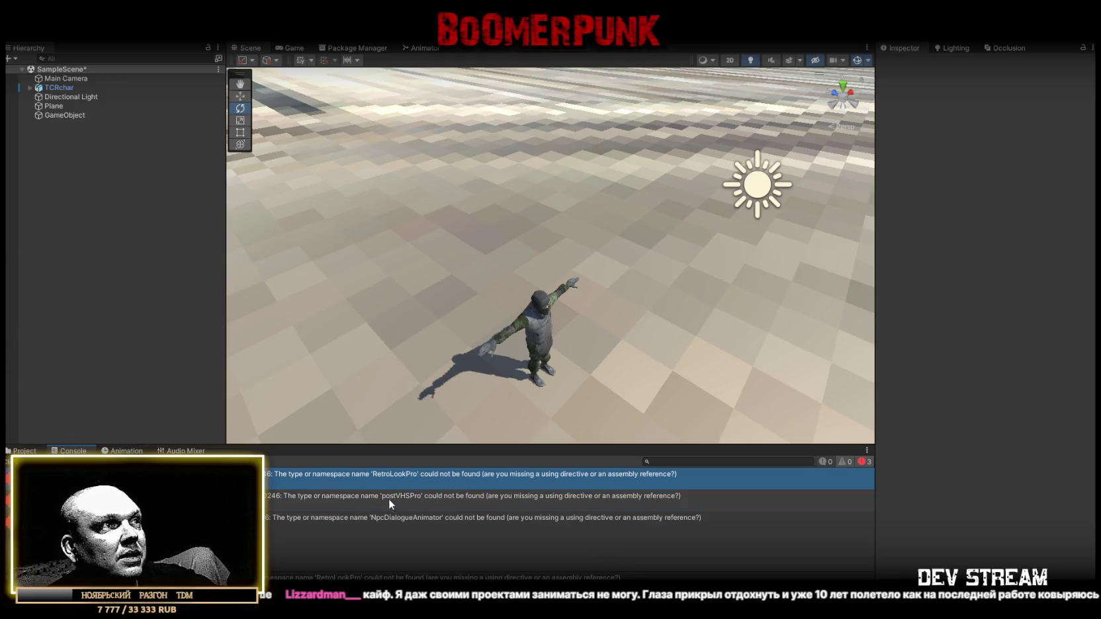
left_click(391, 498)
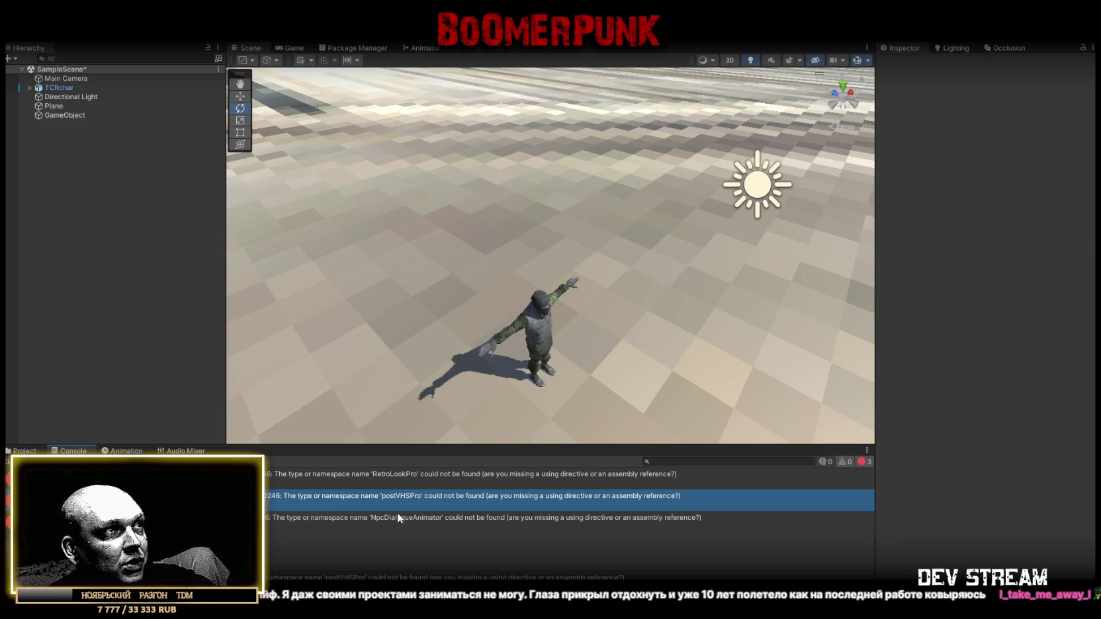
left_click(308, 519)
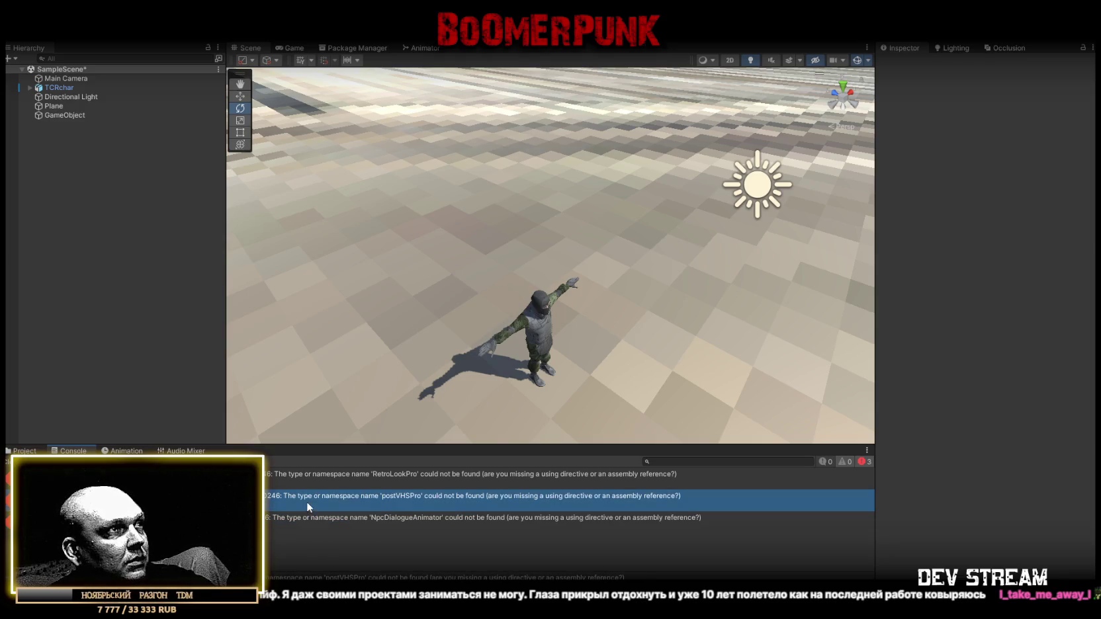
Delete the RLPostProcessSettings script from the Scripts folder
left_click(8, 452)
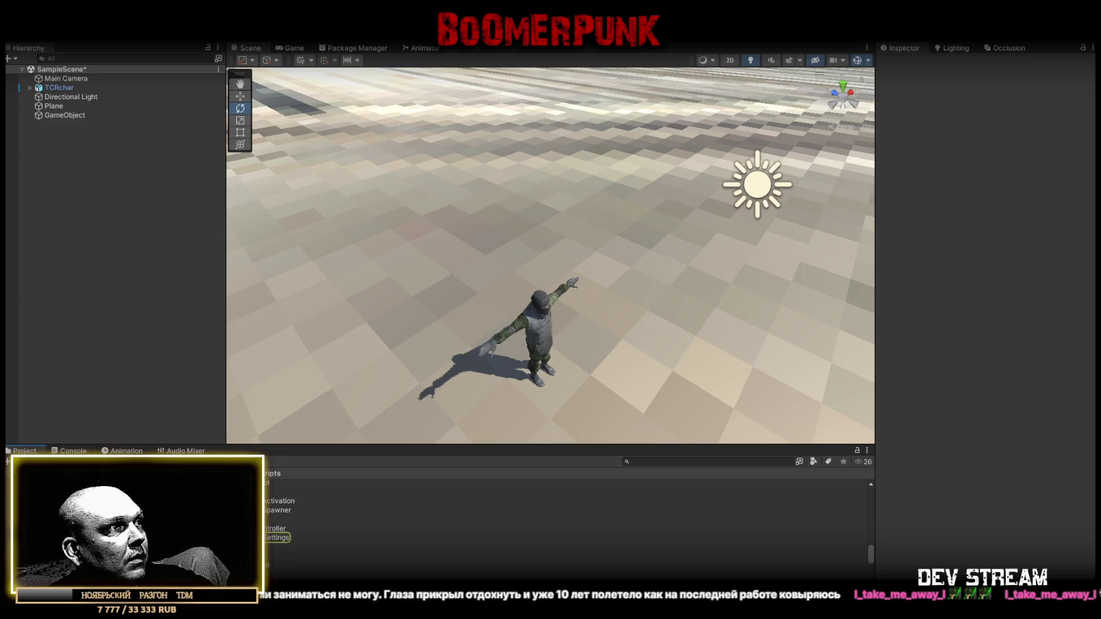
left_click(266, 536)
key("Delete")
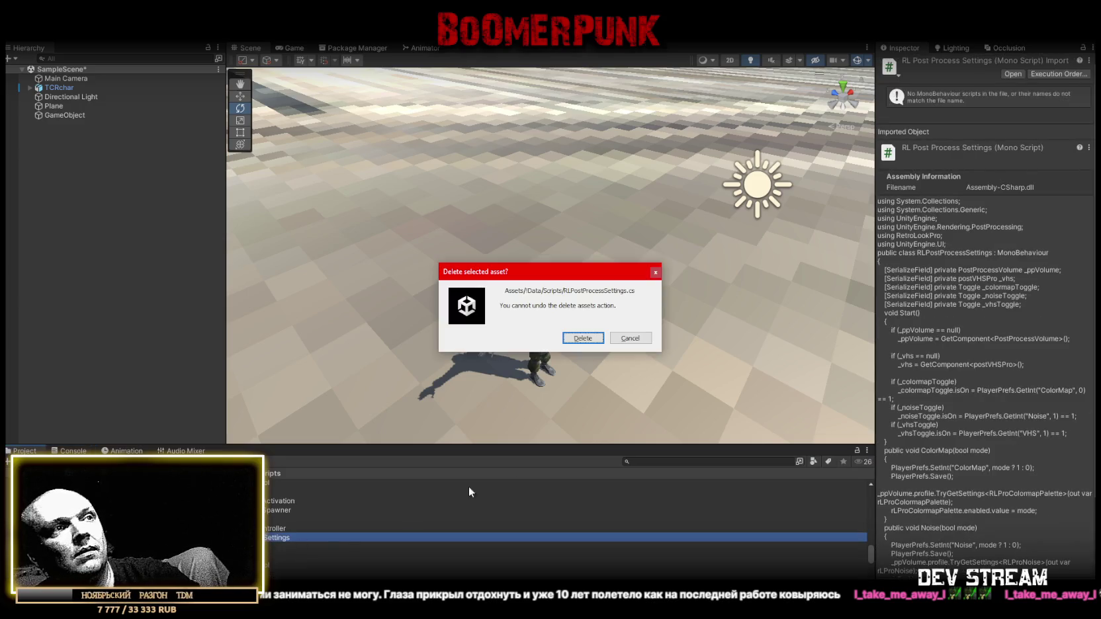
left_click(582, 337)
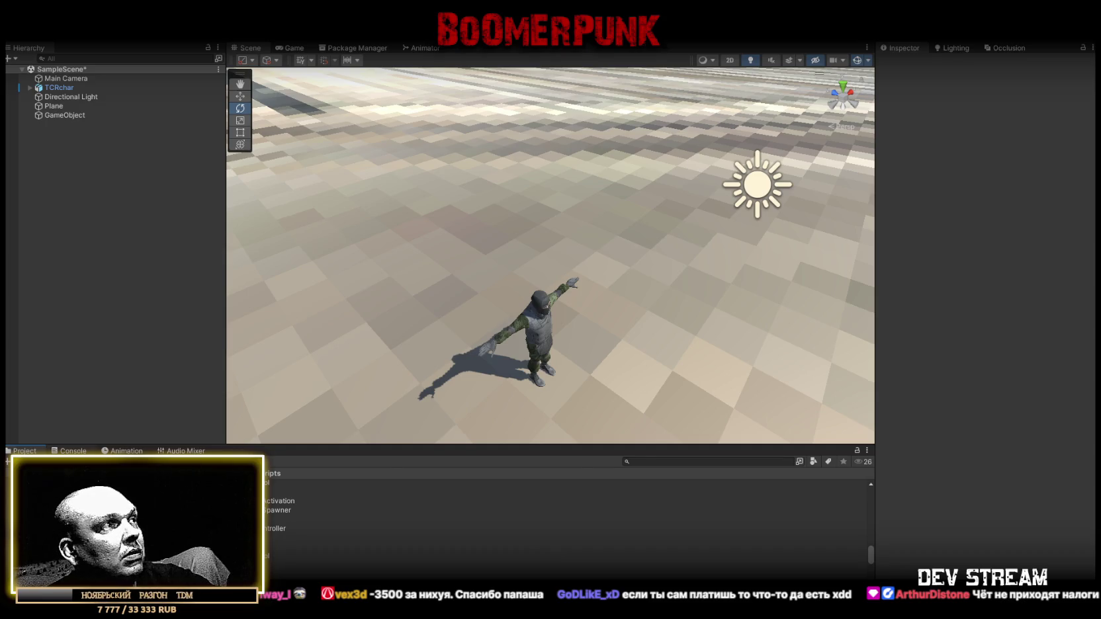
Check the NpcDialogueAnimator error, then delete the GunActiveController script
left_click(71, 451)
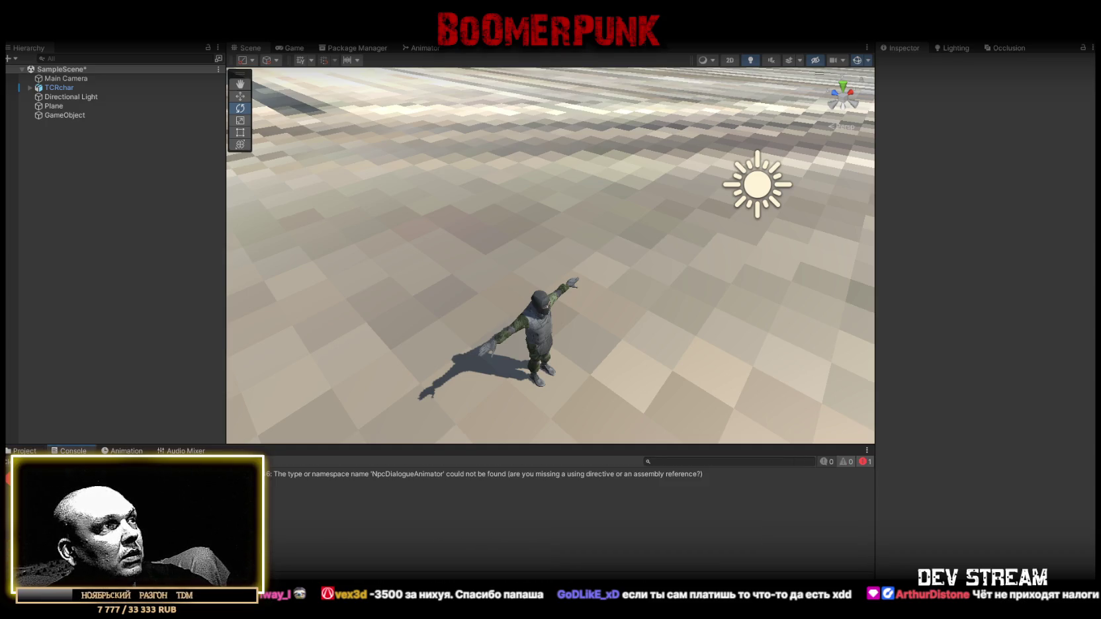
left_click(483, 477)
left_click(24, 450)
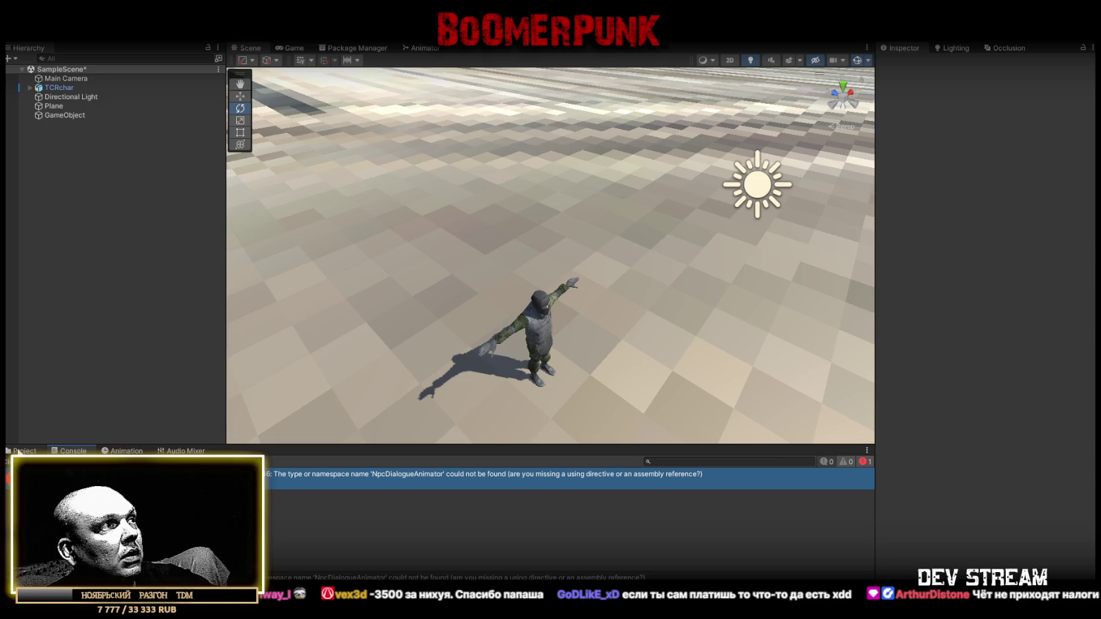
left_click(272, 538)
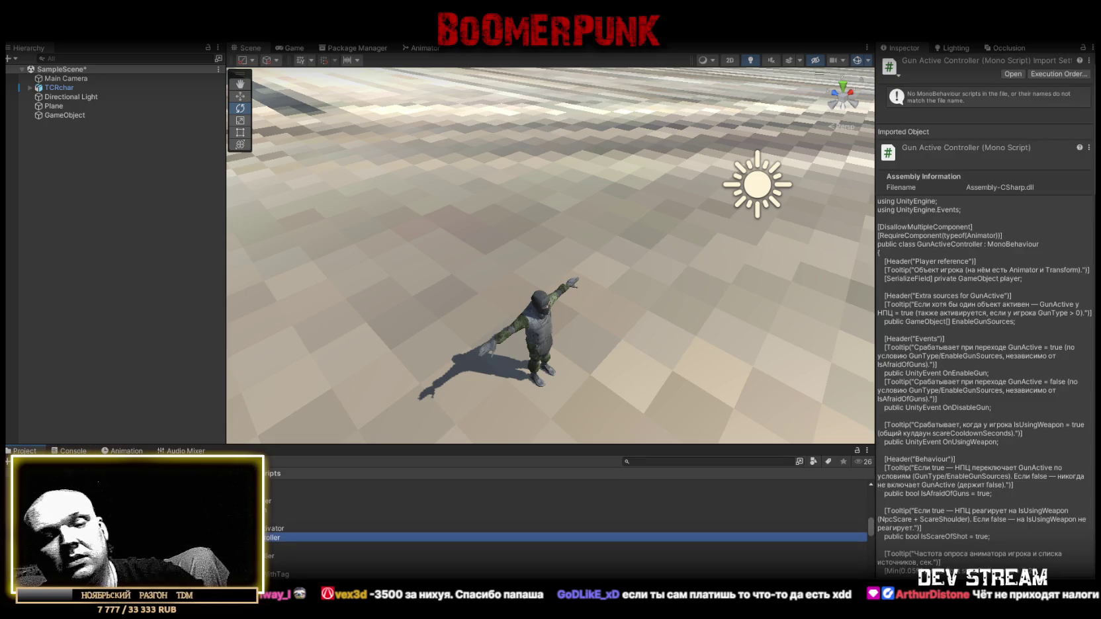
key("Delete")
left_click(577, 333)
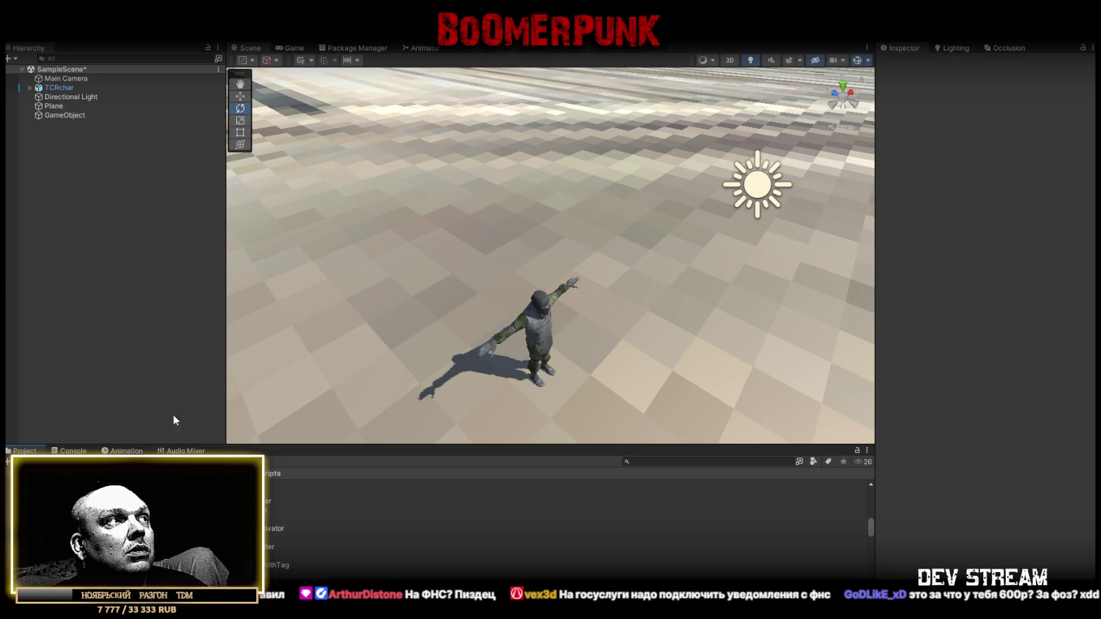
left_click(69, 450)
left_click(25, 451)
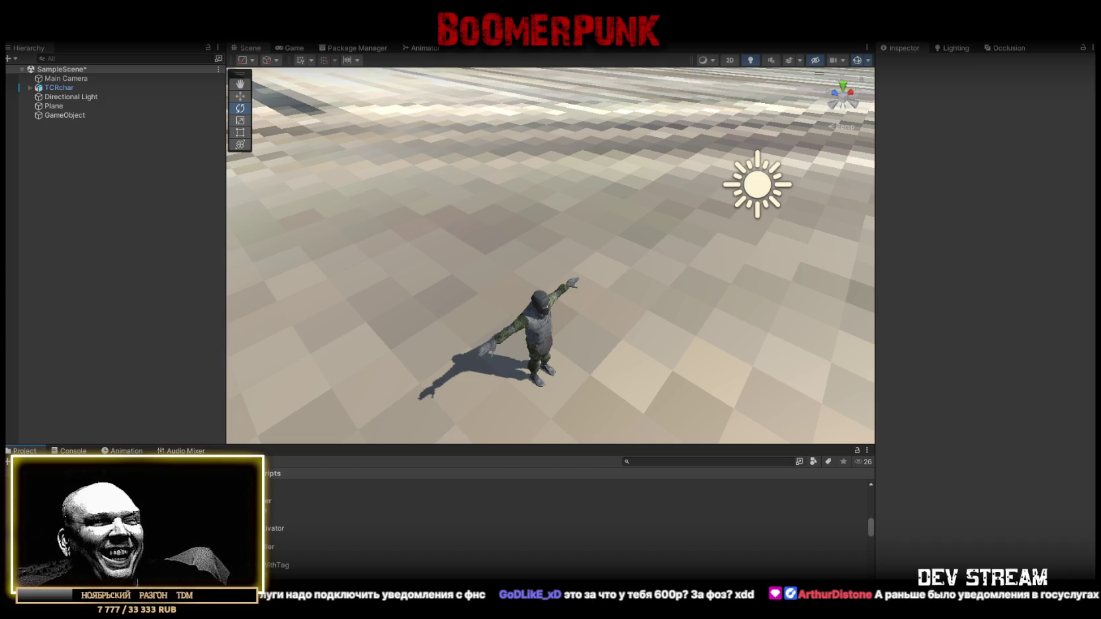
scroll(382, 327, "up", 3)
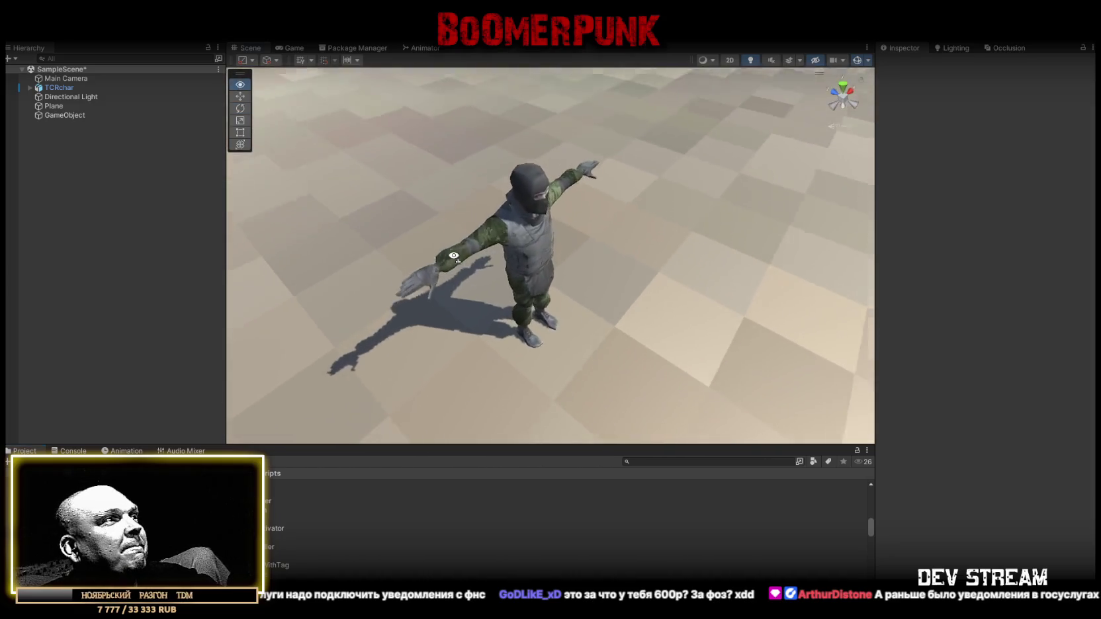
left_click(68, 451)
left_click(25, 452)
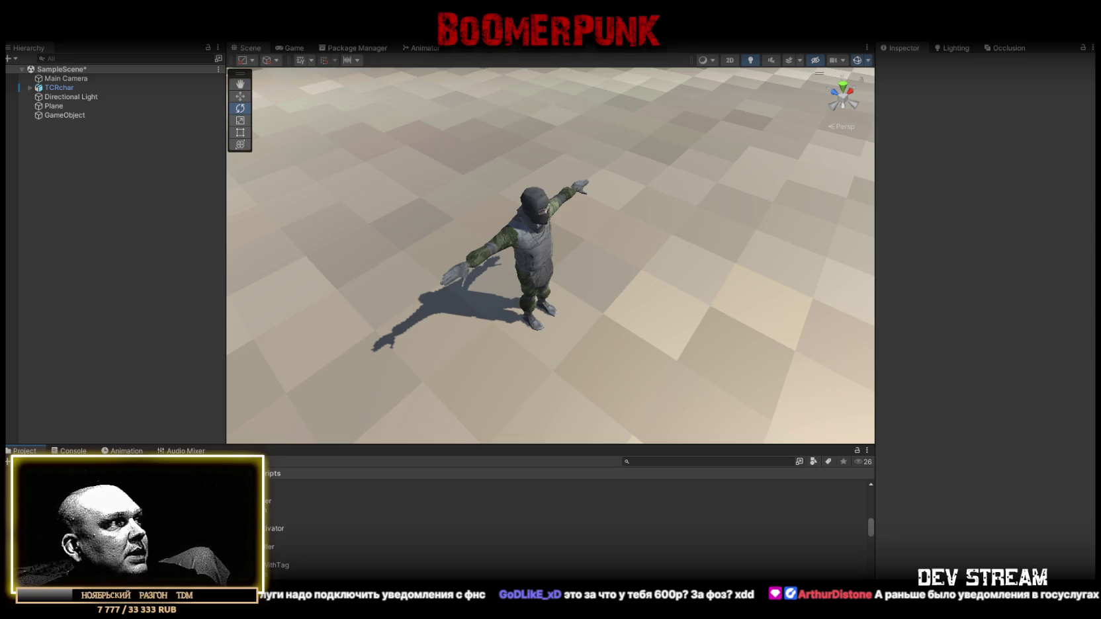
left_click(58, 88)
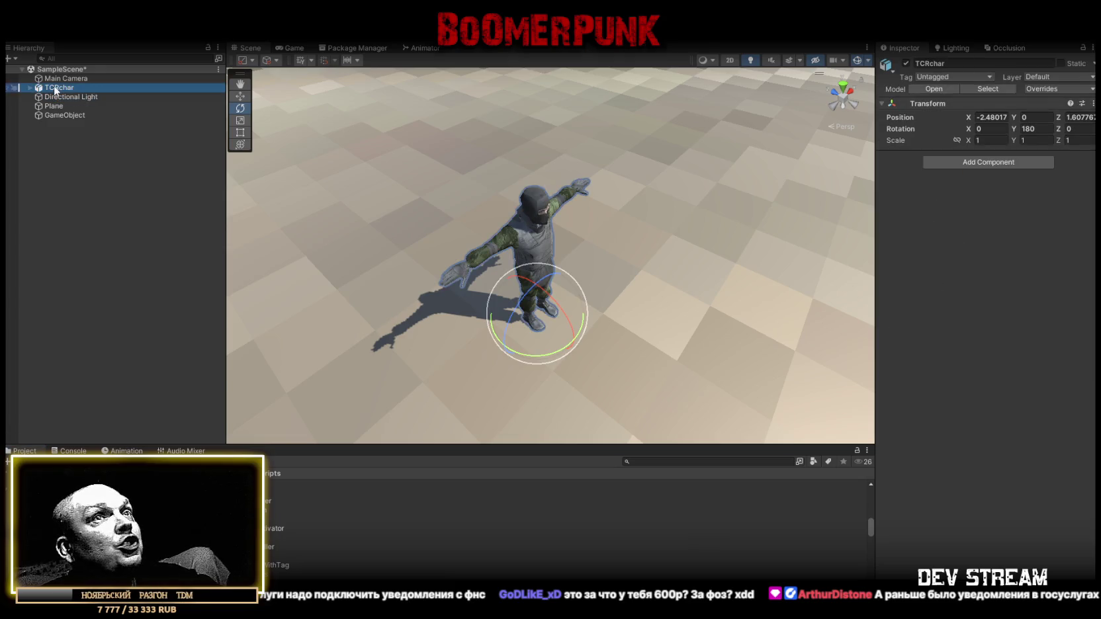
mouse_move(576, 221)
left_mouse_down()
mouse_move(529, 218)
mouse_move(507, 202)
mouse_move(264, 408)
left_mouse_up()
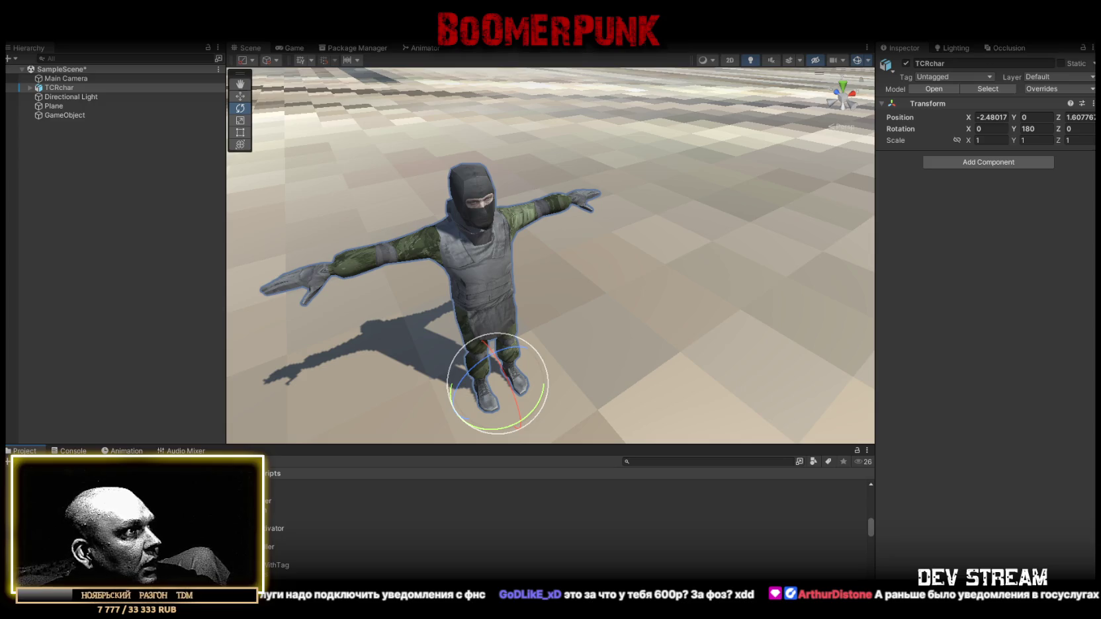
Browse Assets/Prefabs, select the Cop Chief prefab and place an instance in the scene
left_click(47, 523)
scroll(303, 545, "up", 5)
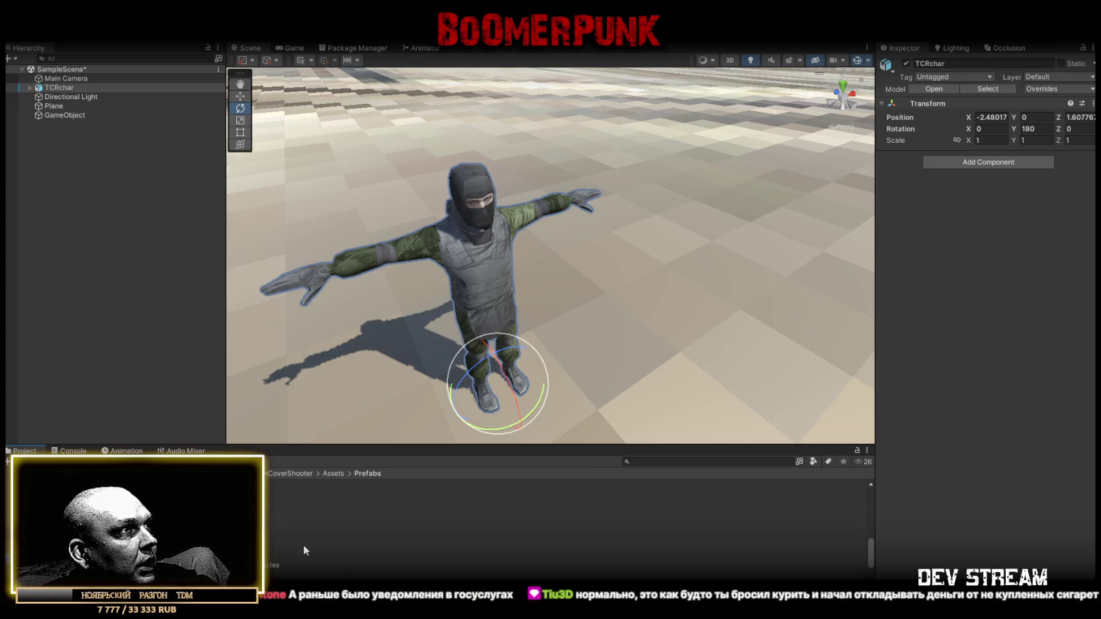
scroll(275, 520, "up", 1)
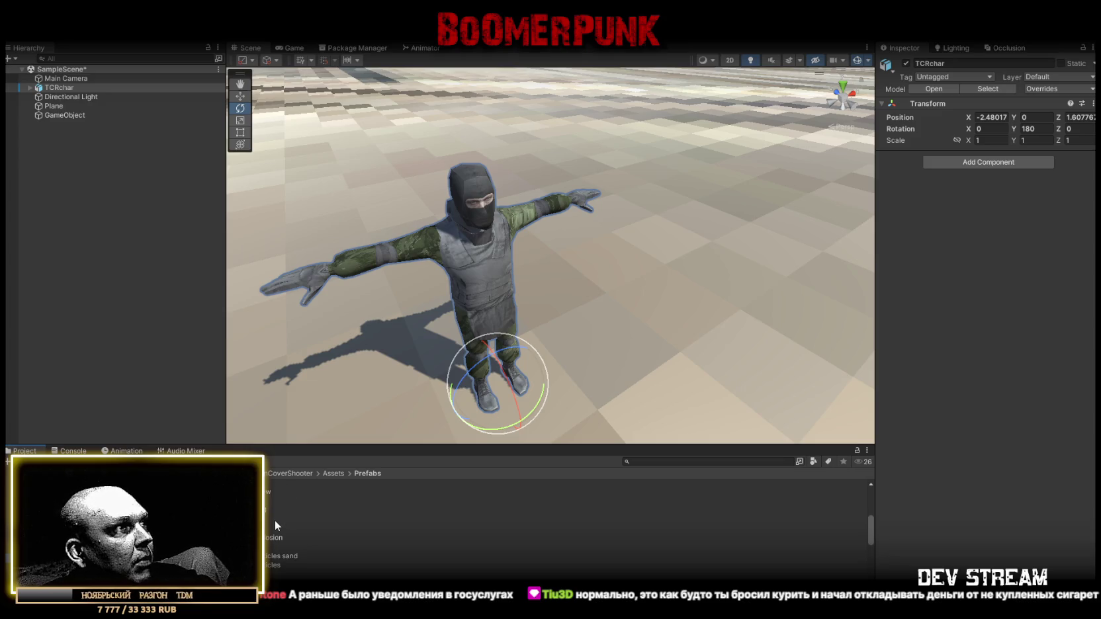
scroll(457, 288, "down", 3)
scroll(286, 531, "up", 2)
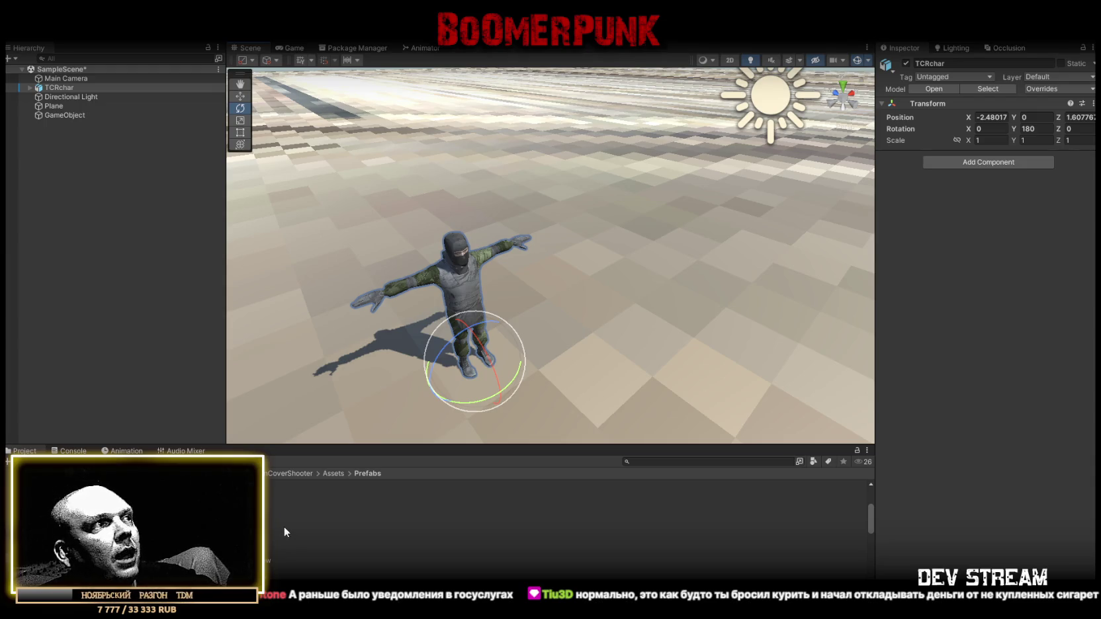
scroll(283, 522, "down", 5)
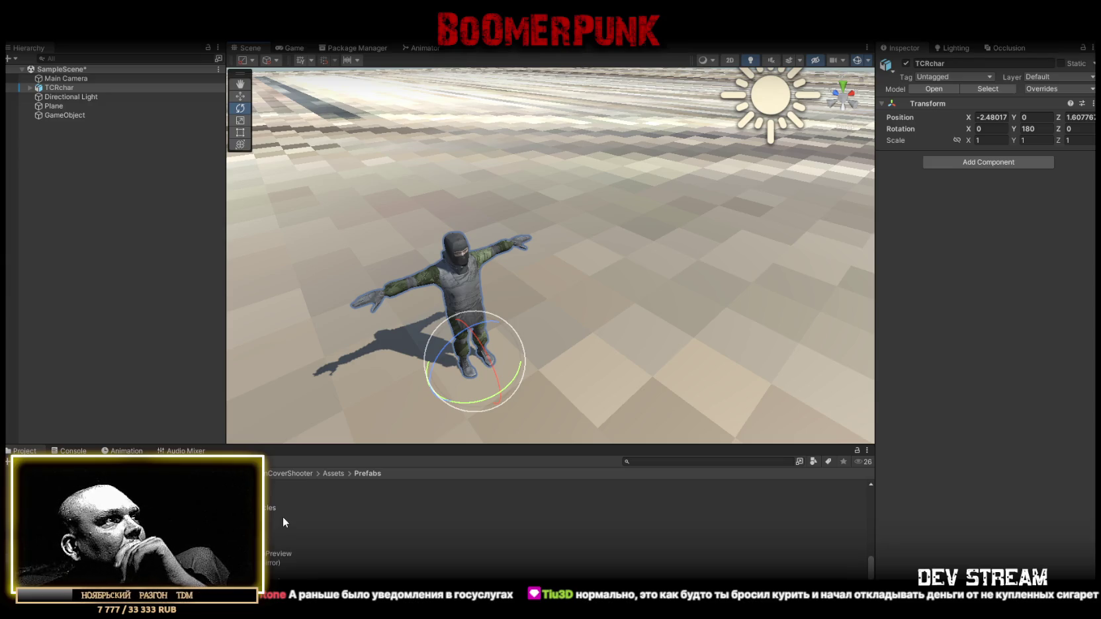
scroll(271, 555, "up", 2)
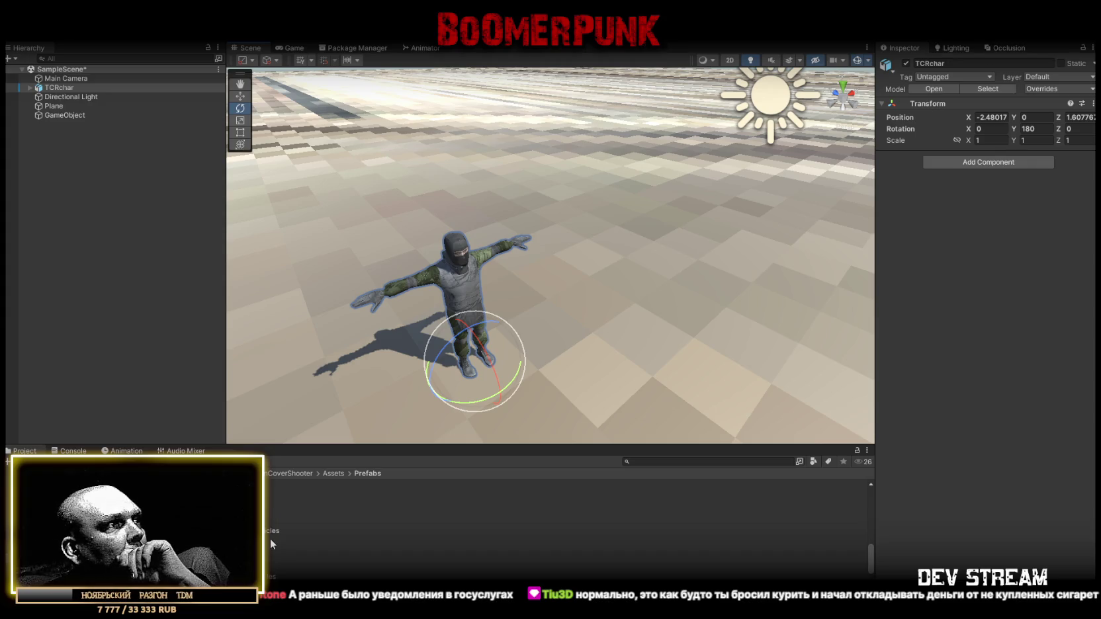
scroll(272, 538, "up", 2)
scroll(276, 537, "up", 3)
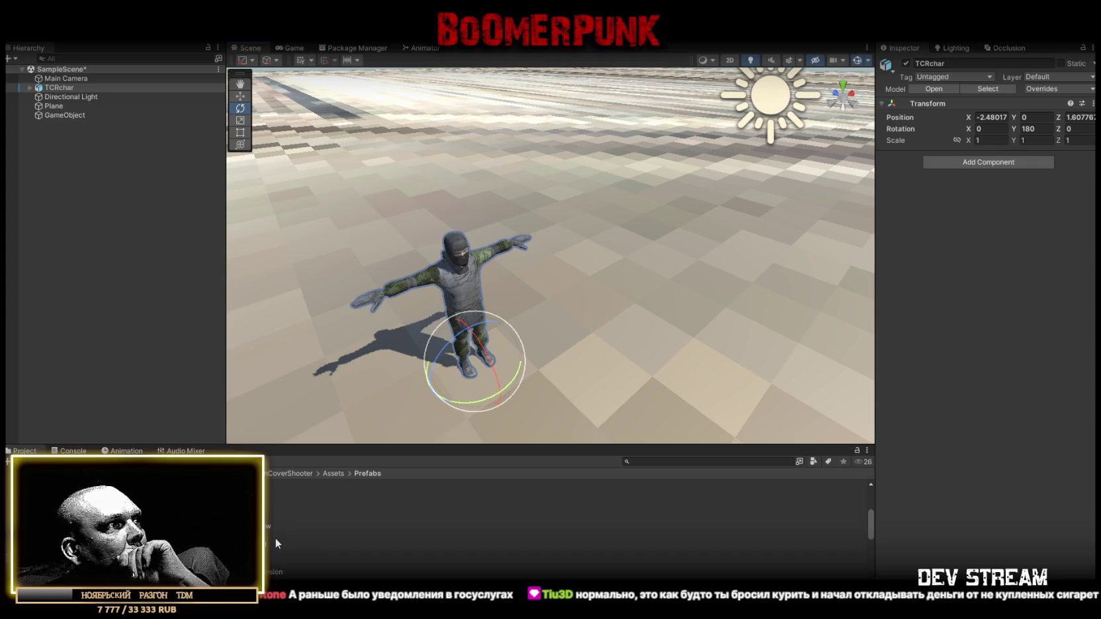
scroll(276, 539, "up", 1)
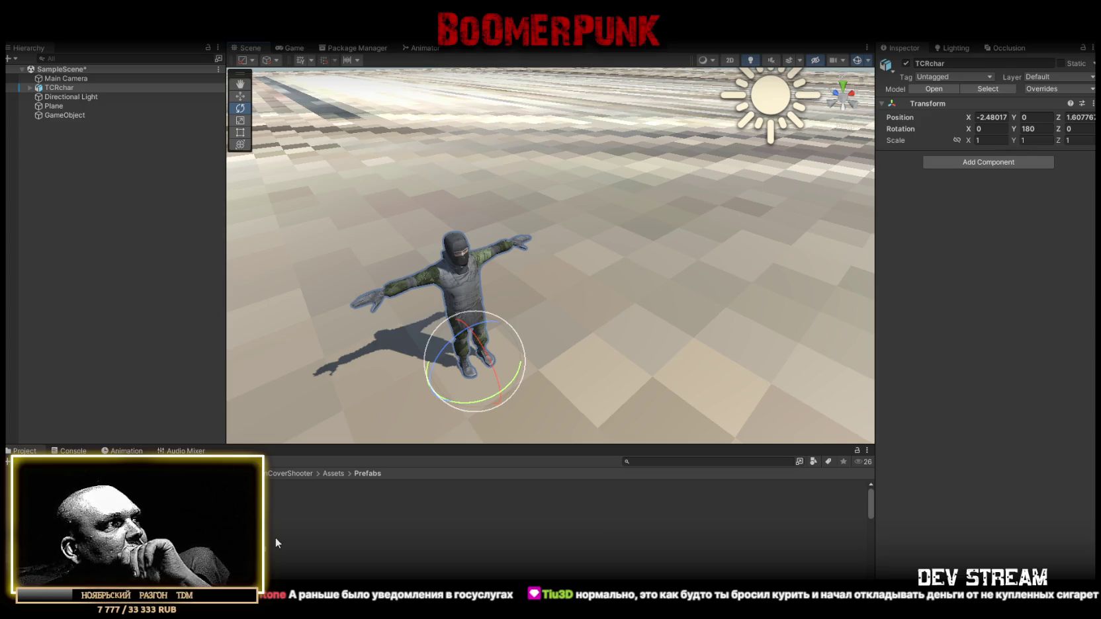
left_click(275, 567)
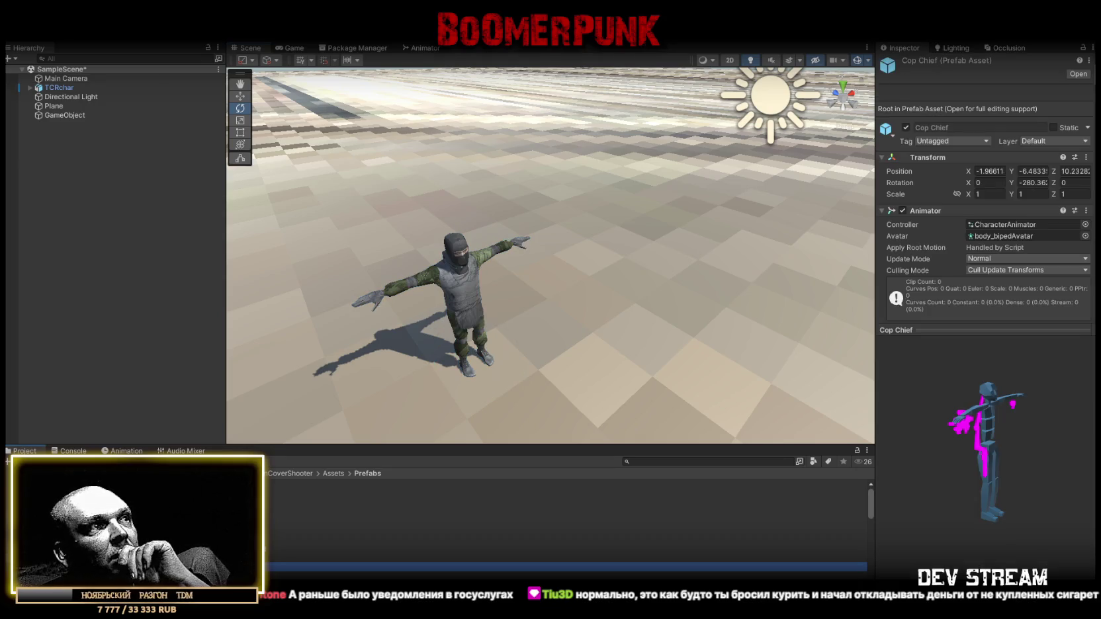
scroll(264, 563, "down", 3)
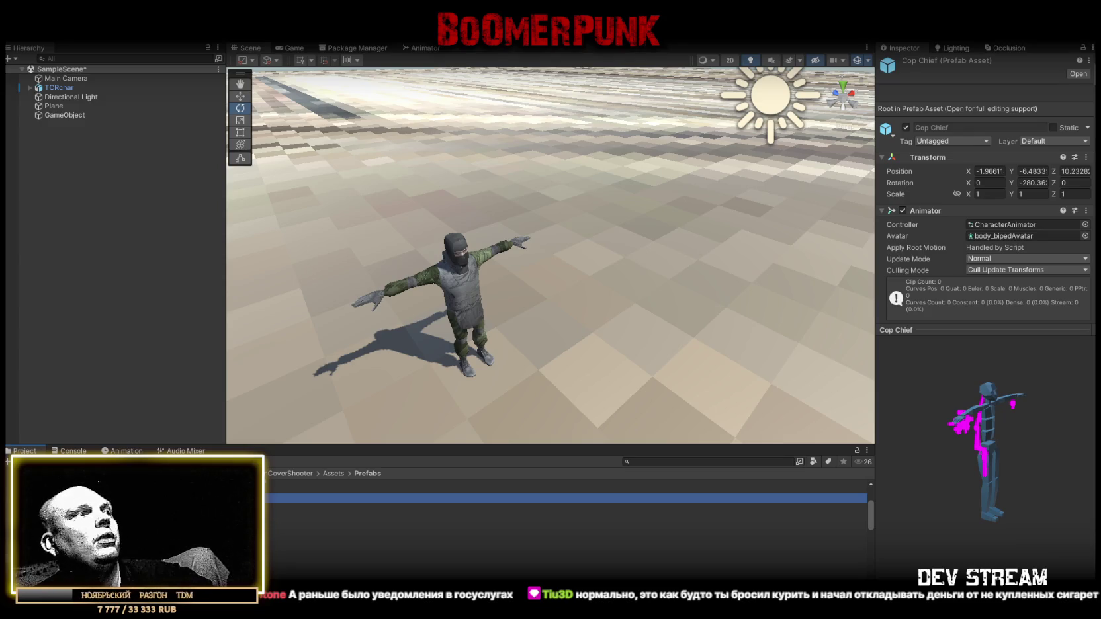
mouse_move(264, 497)
left_mouse_down()
mouse_move(603, 363)
mouse_move(582, 361)
mouse_move(592, 335)
mouse_move(608, 342)
left_mouse_up()
Set the Cop Chief instance's Rotation Y to 0
scroll(592, 336, "down", 5)
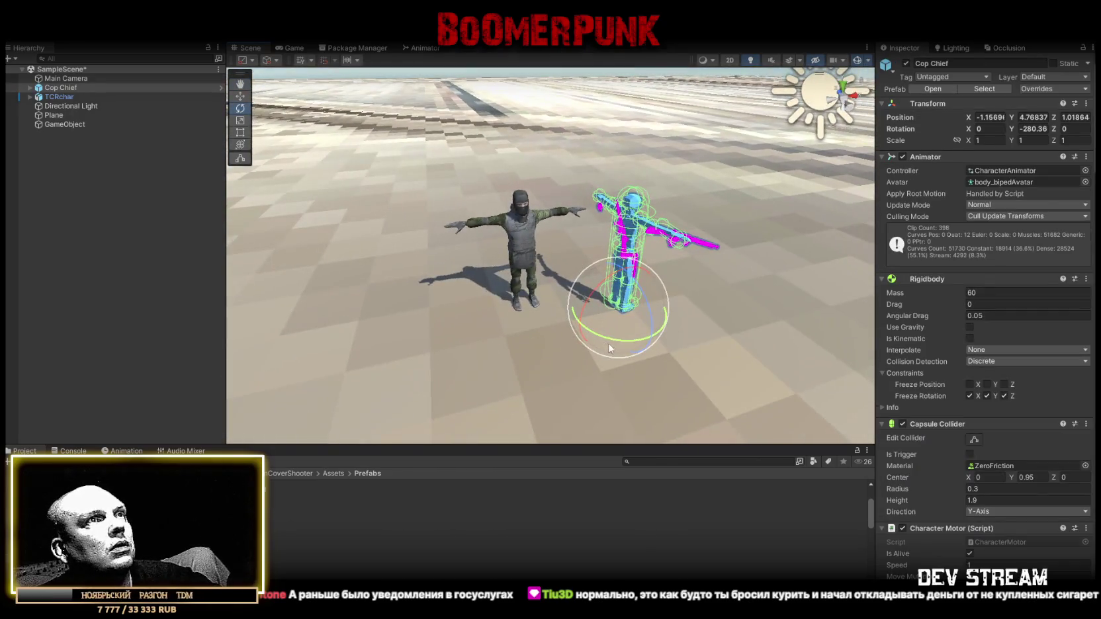
left_click(1029, 128)
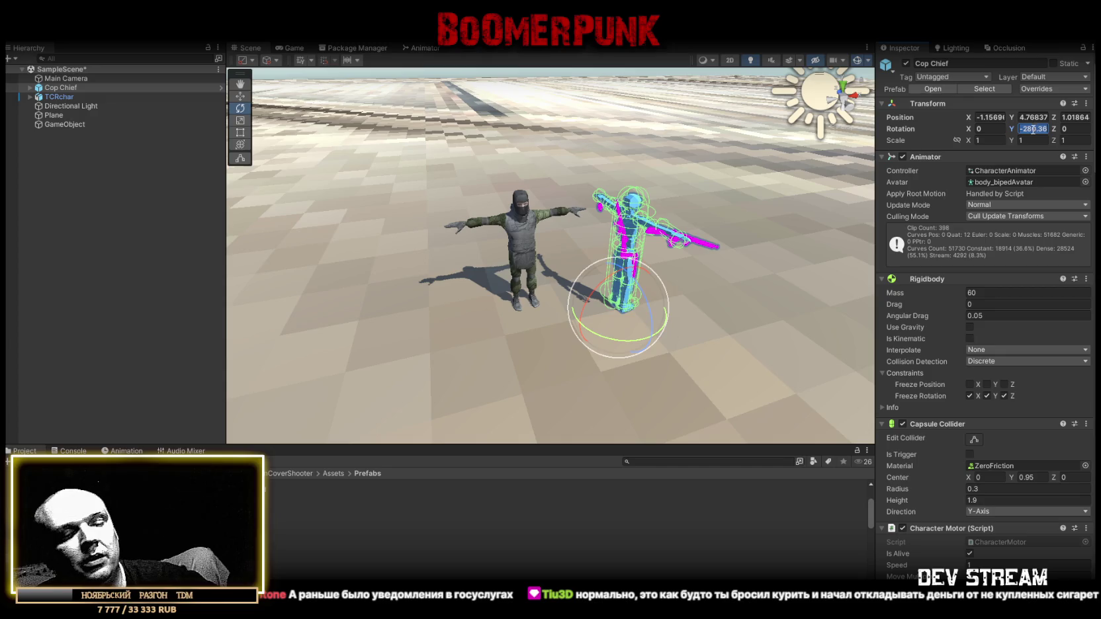
type("0")
Parent TCRchar under Cop Chief and zero its Position X/Z and Rotation Y
left_click_drag(54, 96, 63, 89)
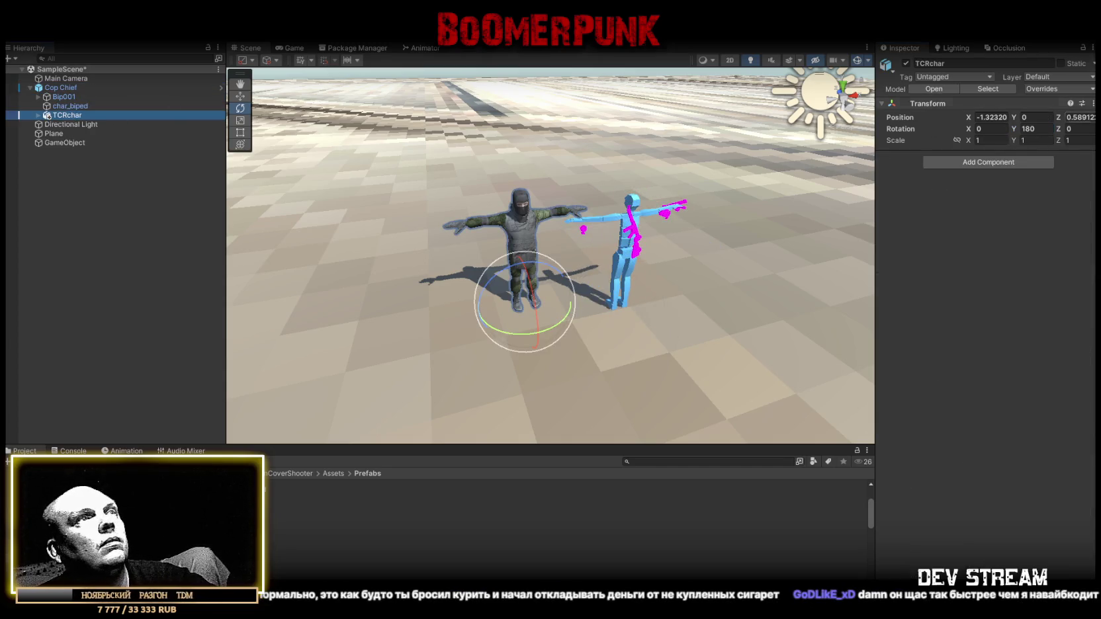
left_click(1002, 117)
type("0")
left_click(1032, 128)
type("0")
left_click(1078, 117)
type("0f")
Bring the view in on the character and select its head mesh
left_click_drag(558, 160, 802, 184)
scroll(662, 252, "up", 3)
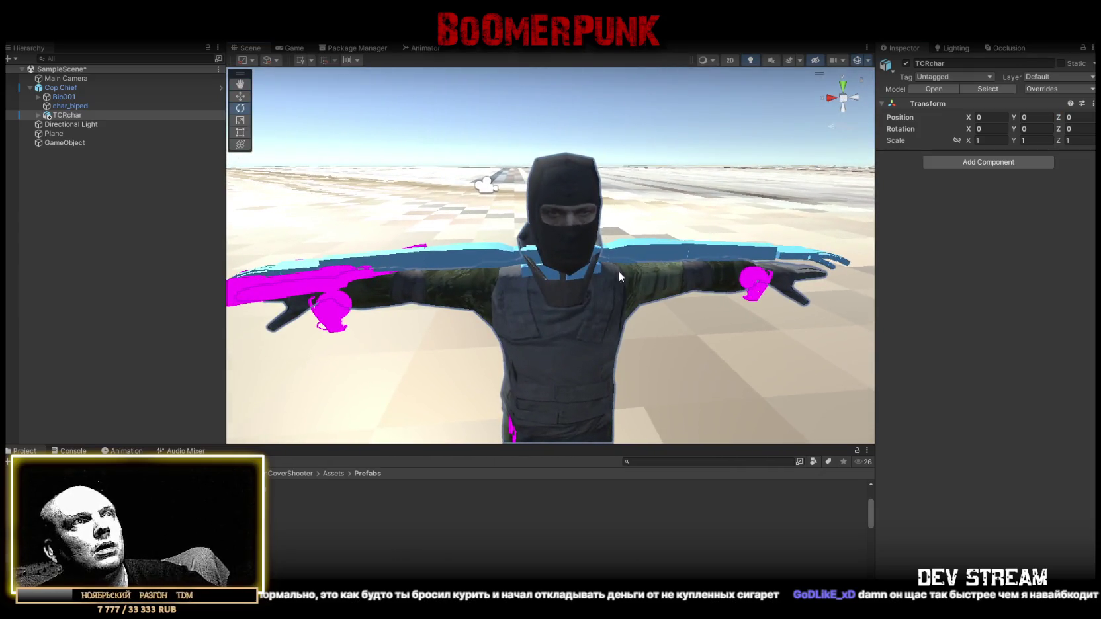
left_click_drag(617, 271, 618, 245)
scroll(617, 227, "up", 5)
scroll(618, 227, "down", 6)
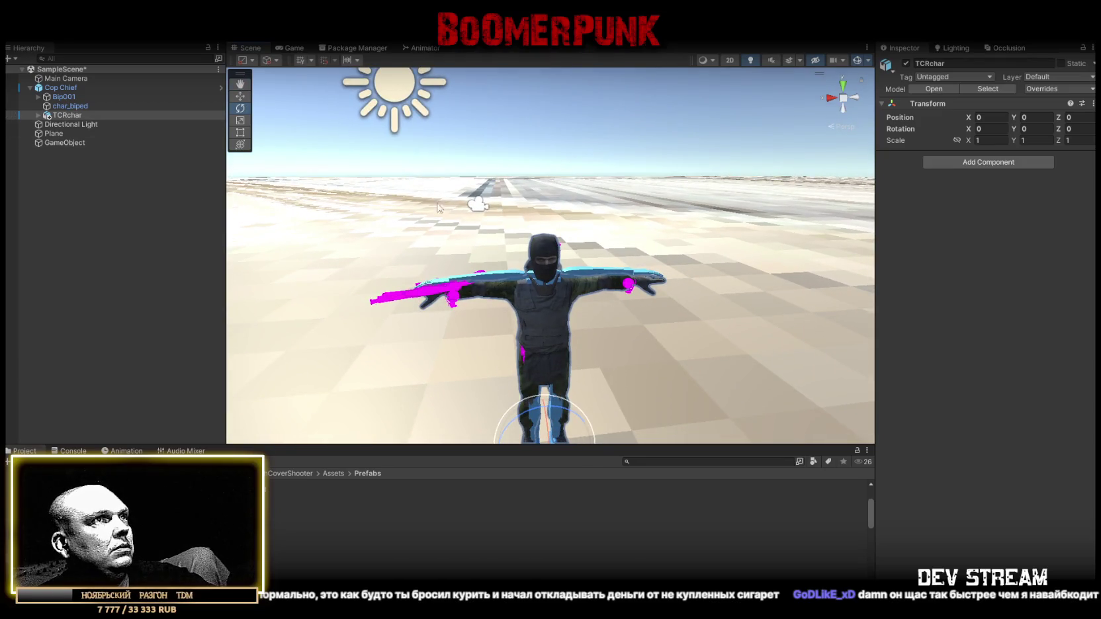
scroll(530, 255, "up", 3)
left_click(487, 228)
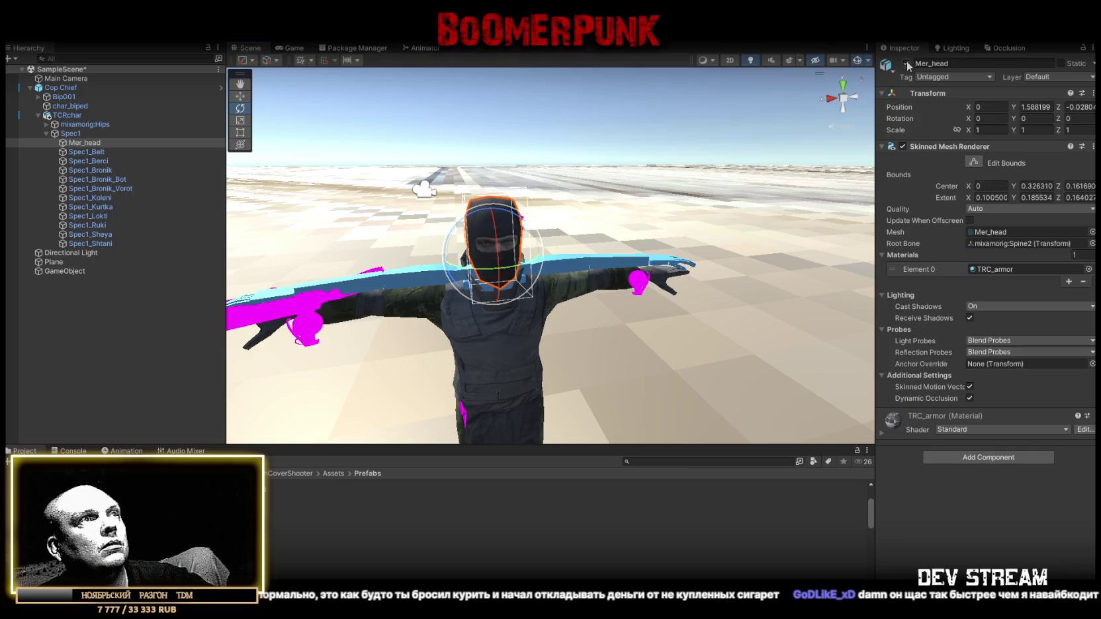
Disable the Mer_head mesh and expand the mixamorig bones down to mixamorig:Head
left_click(906, 63)
left_click_drag(464, 298, 370, 298)
left_click(53, 135)
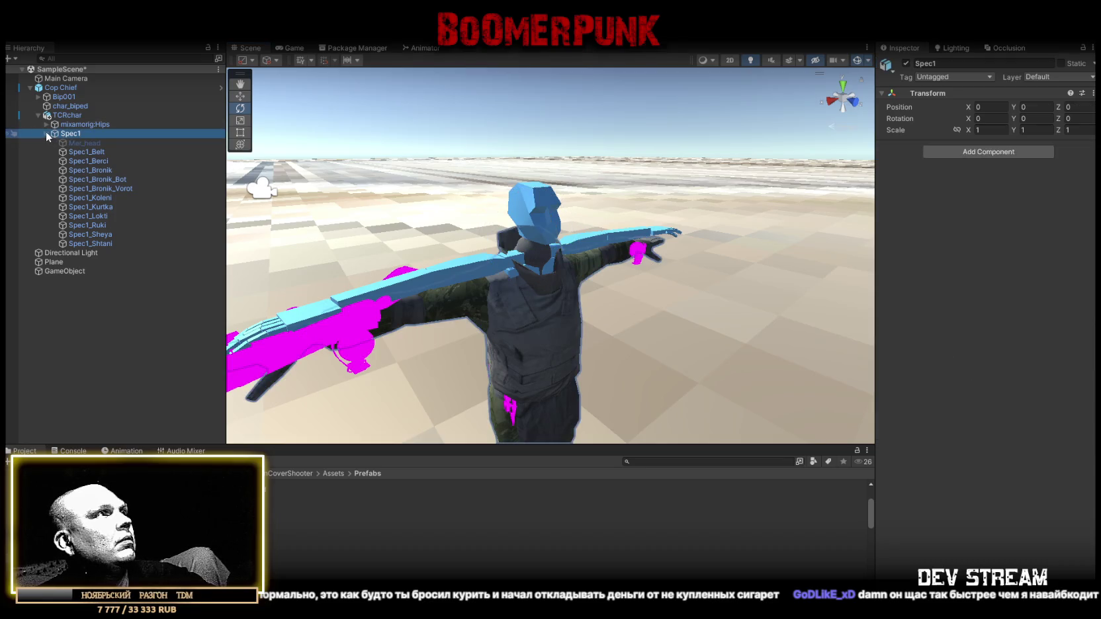
left_click(45, 131)
left_click(45, 124)
left_click(55, 152)
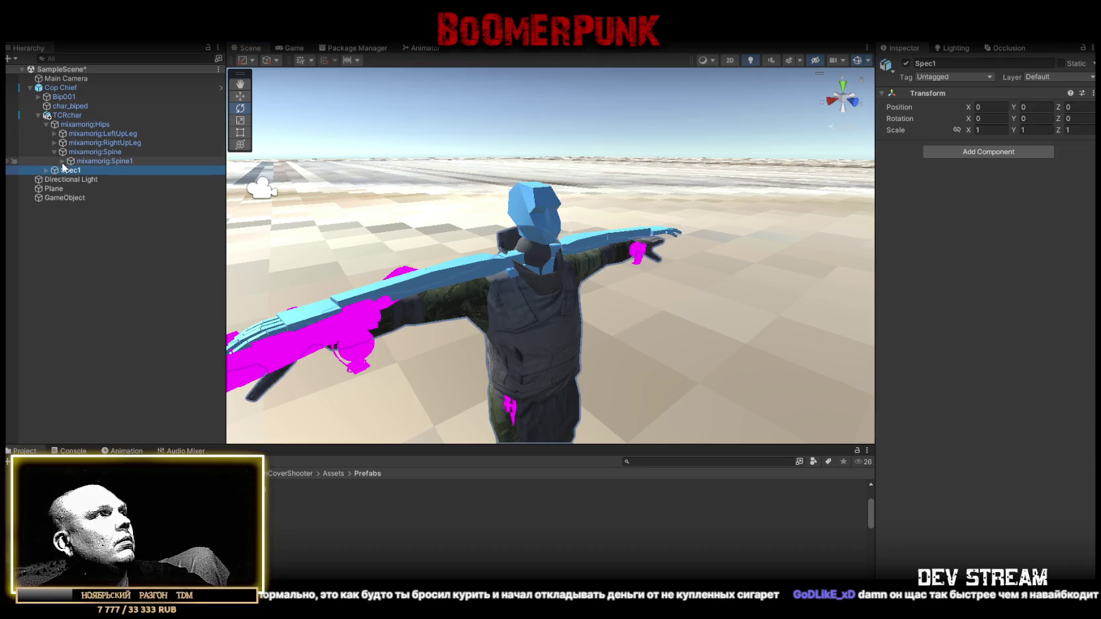
left_click(63, 162)
left_click(71, 171)
left_click(78, 189)
left_click(87, 198)
left_click(112, 199)
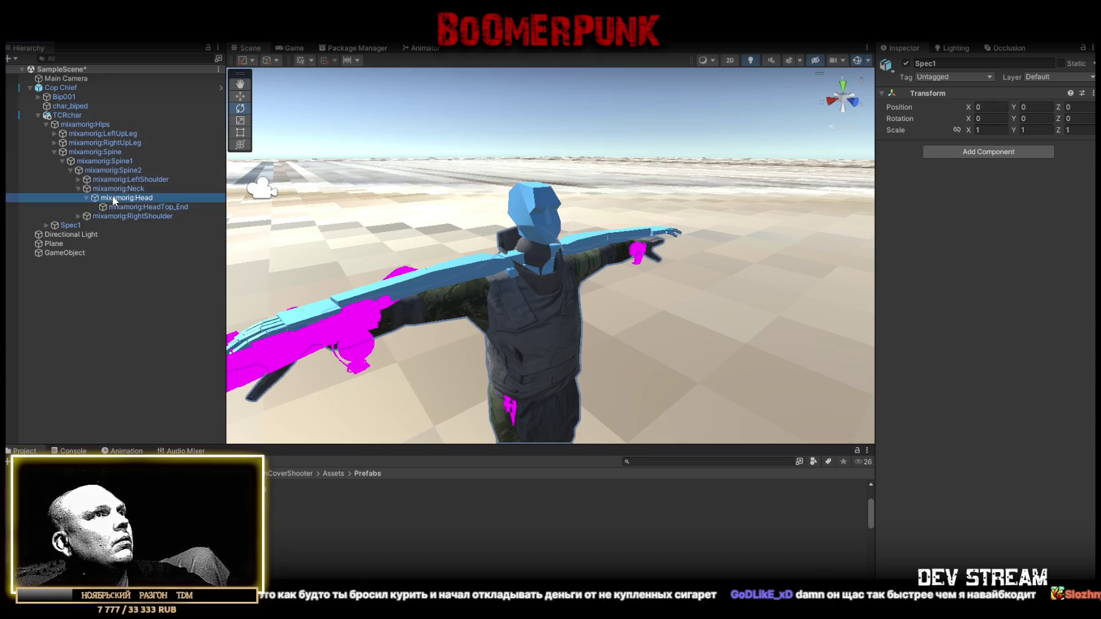
left_click(131, 207)
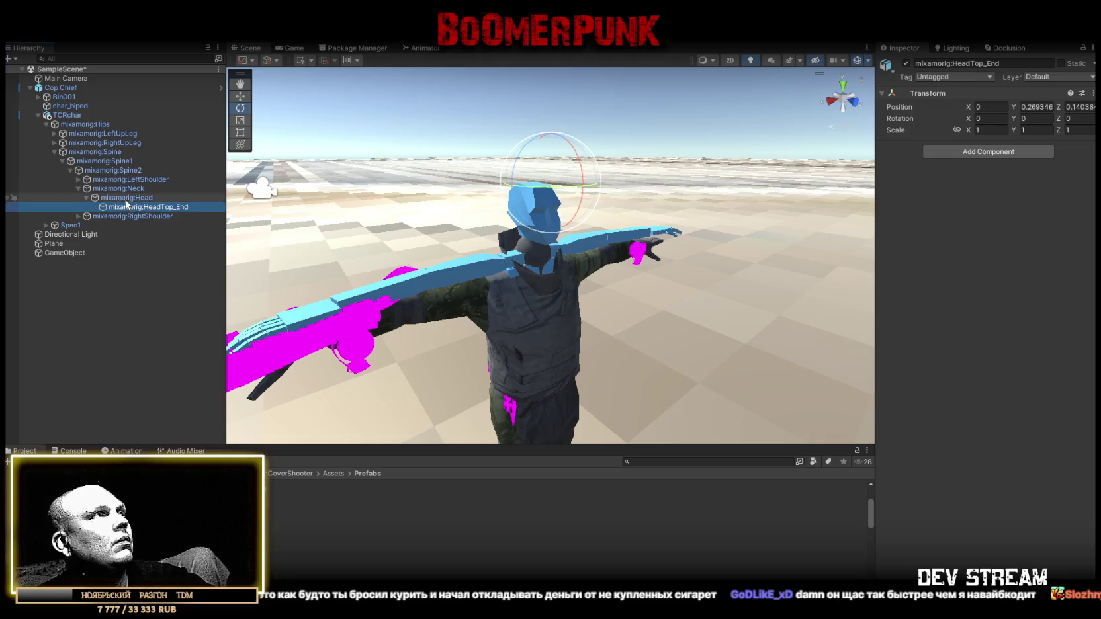
Create an empty child object under mixamorig:Head named HeadSpot
right_click(122, 198)
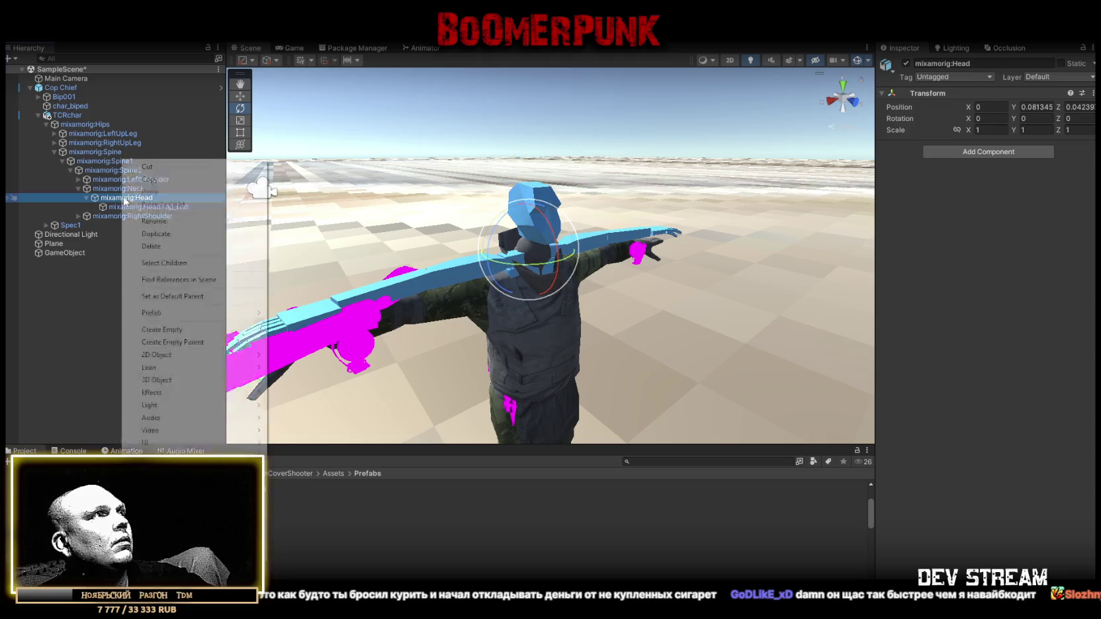
left_click(197, 331)
type("Руфв")
key("BackSpace")
key("BackSpace")
key("BackSpace")
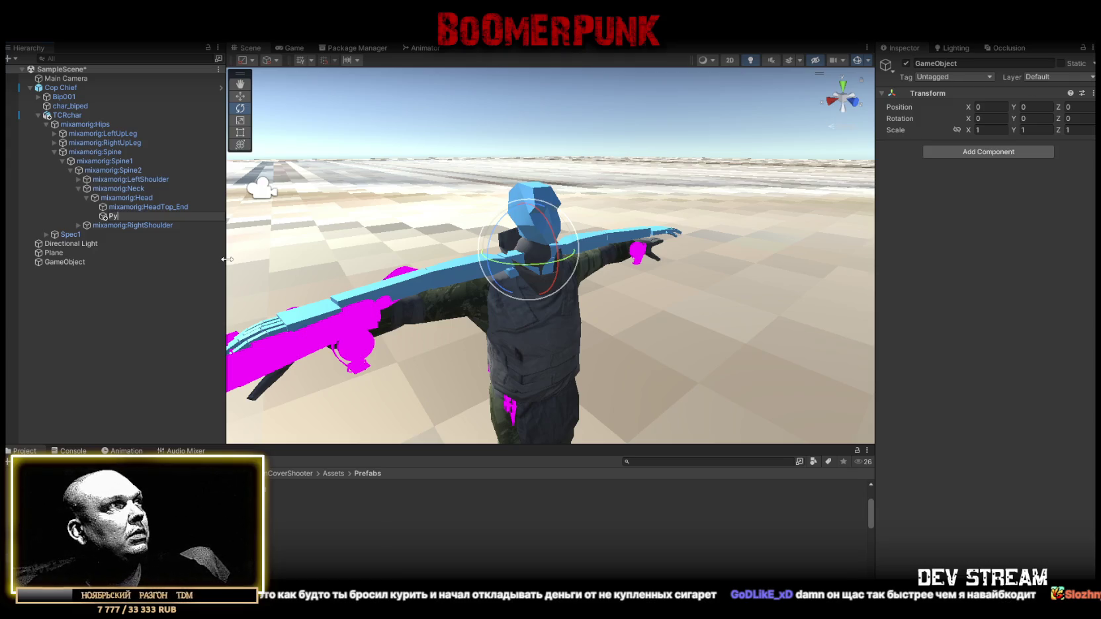
key("alt+shift")
type("HeadSpot")
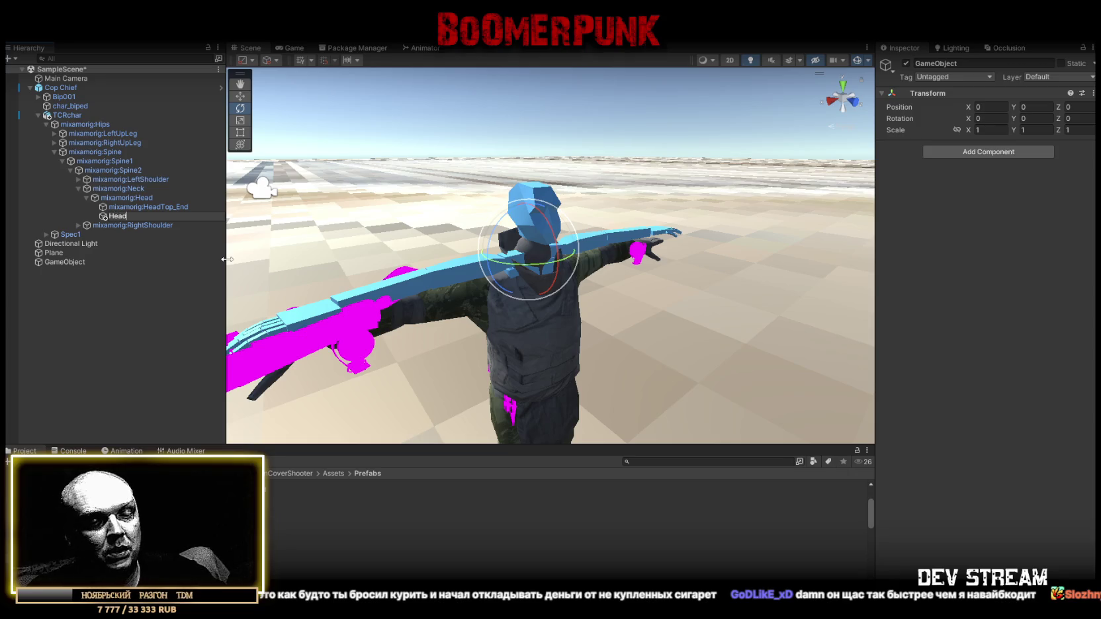
key("Return")
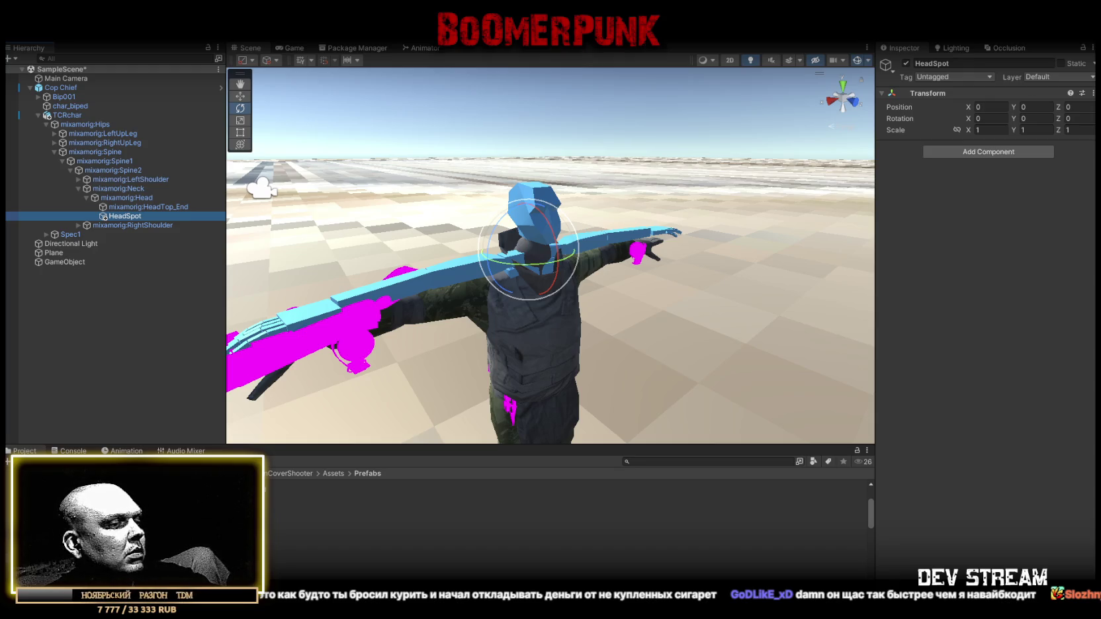
key("alt+Tab")
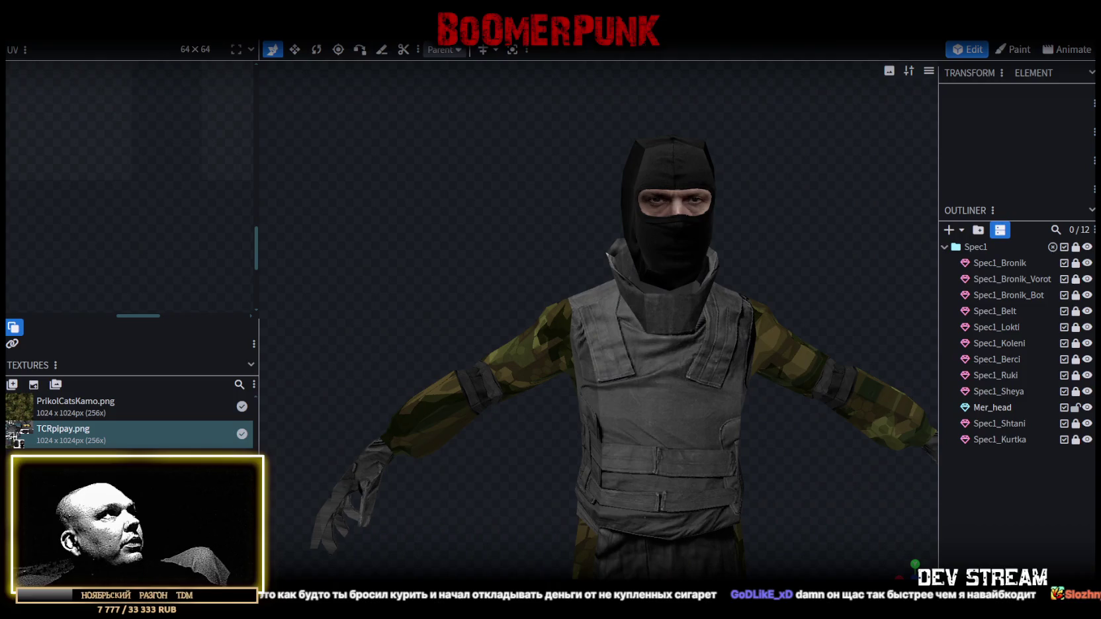
Export the Blockbench soldier model as an FBX with ASCII format and scale 16
left_click(100, 36)
mouse_move(133, 265)
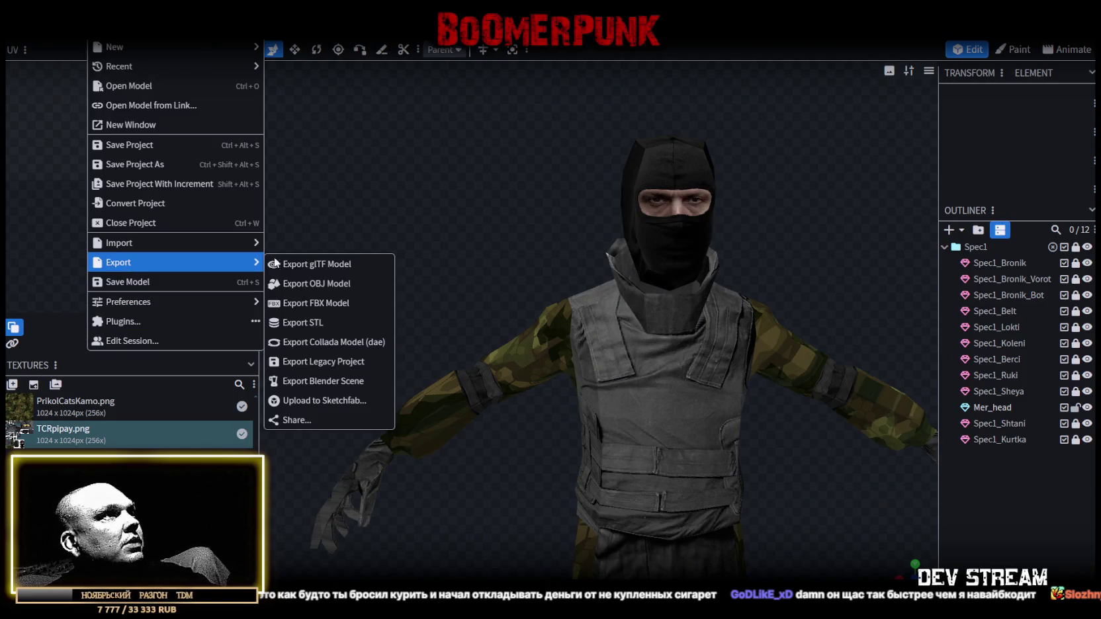
left_click(352, 306)
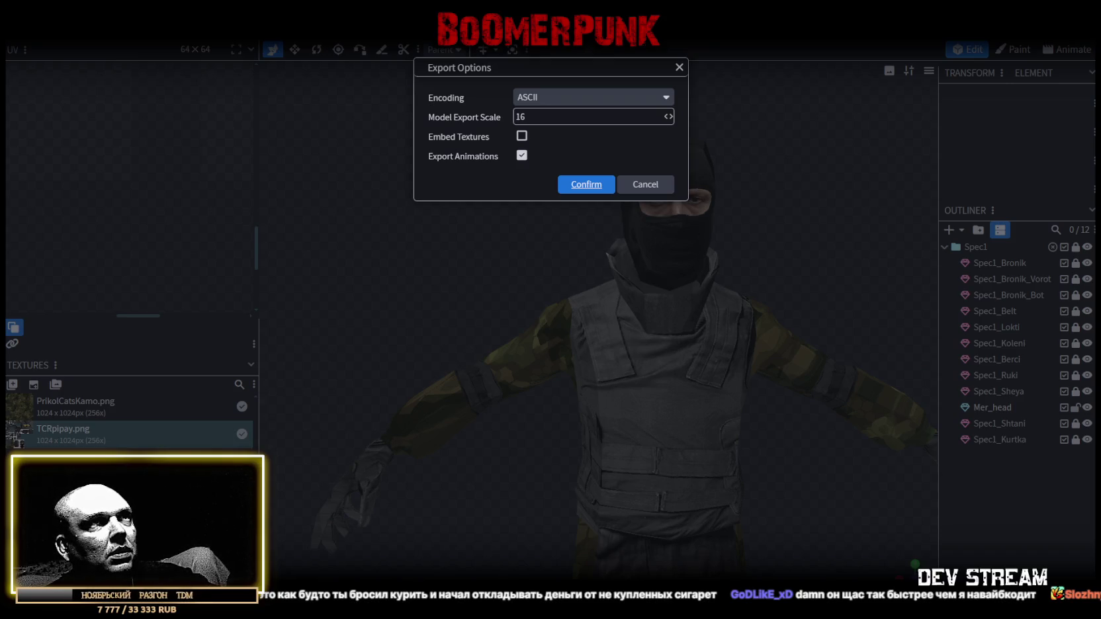
key("Return")
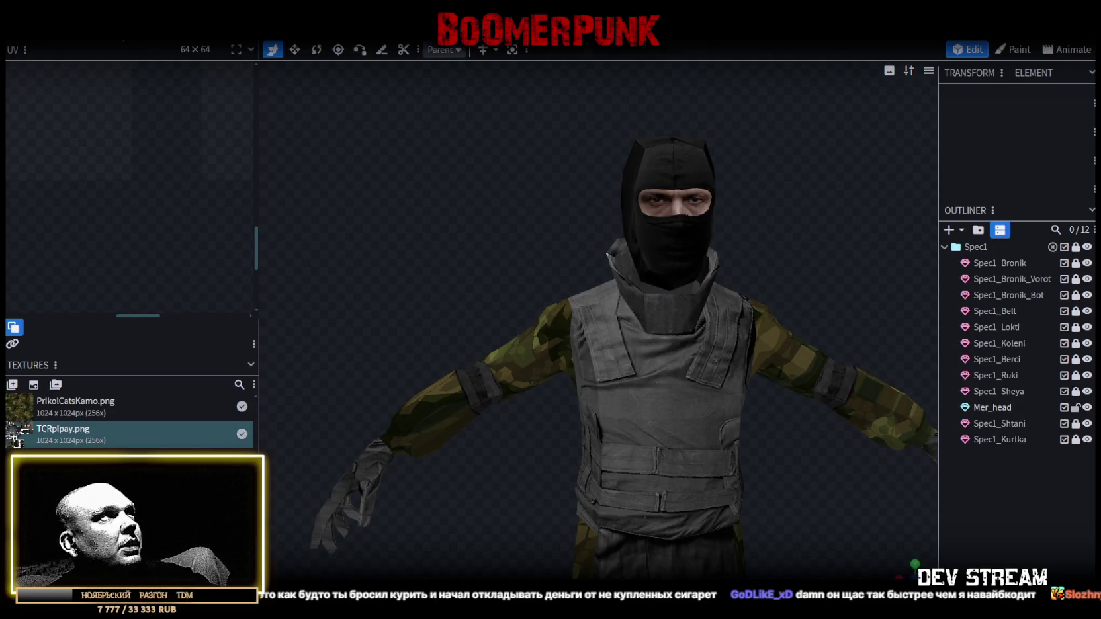
key("alt+Tab")
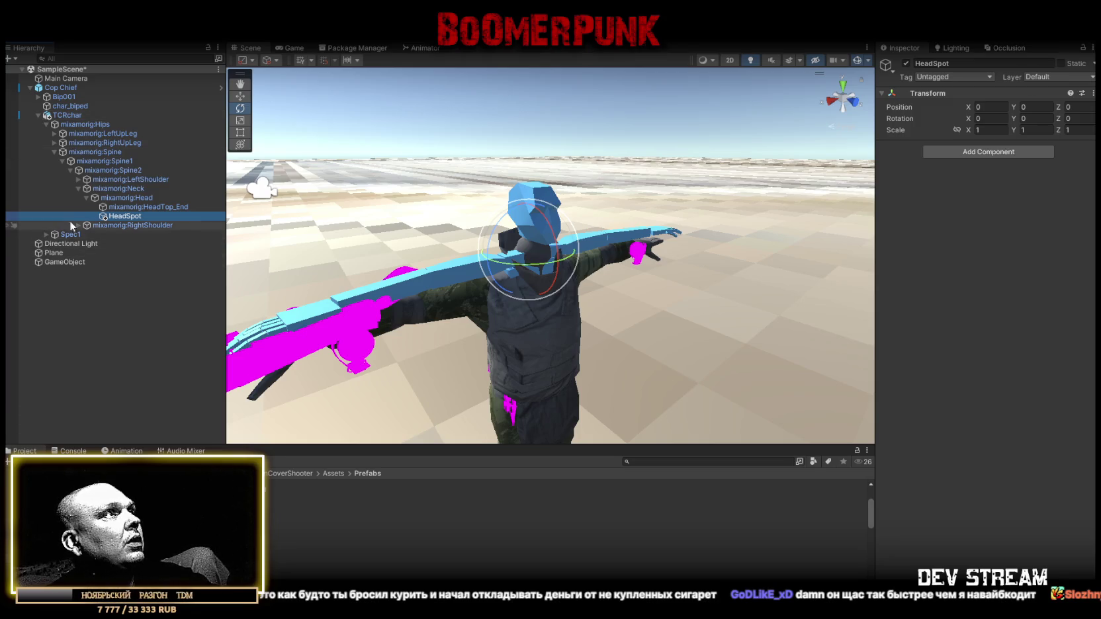
Unpack the Cop Chief prefab instance and rename it TRCchaters
right_click(59, 87)
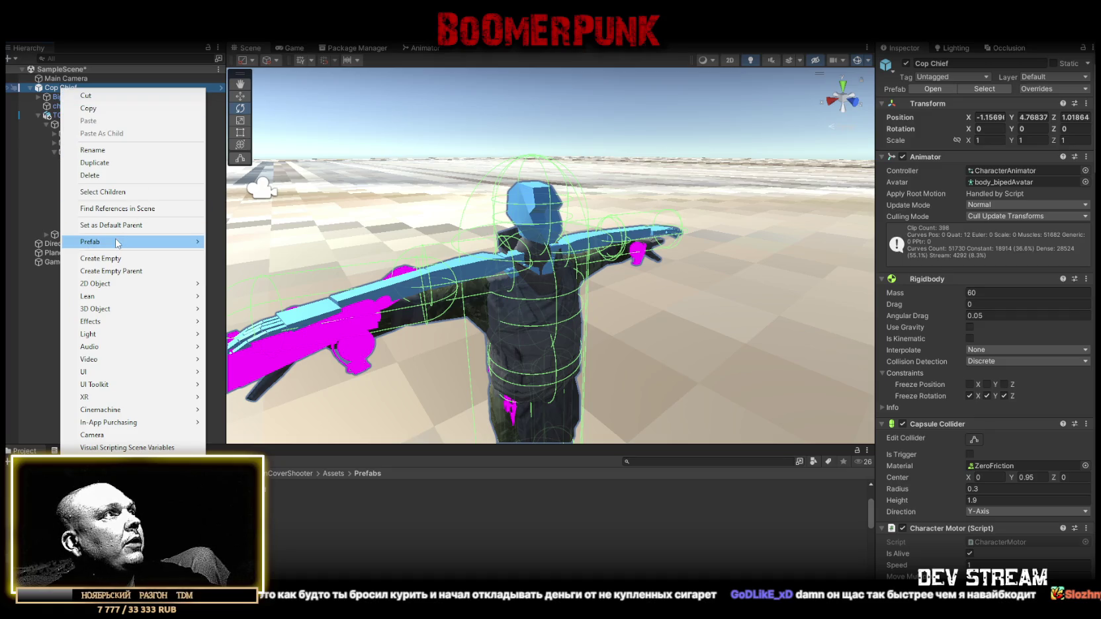
mouse_move(126, 242)
left_click(281, 292)
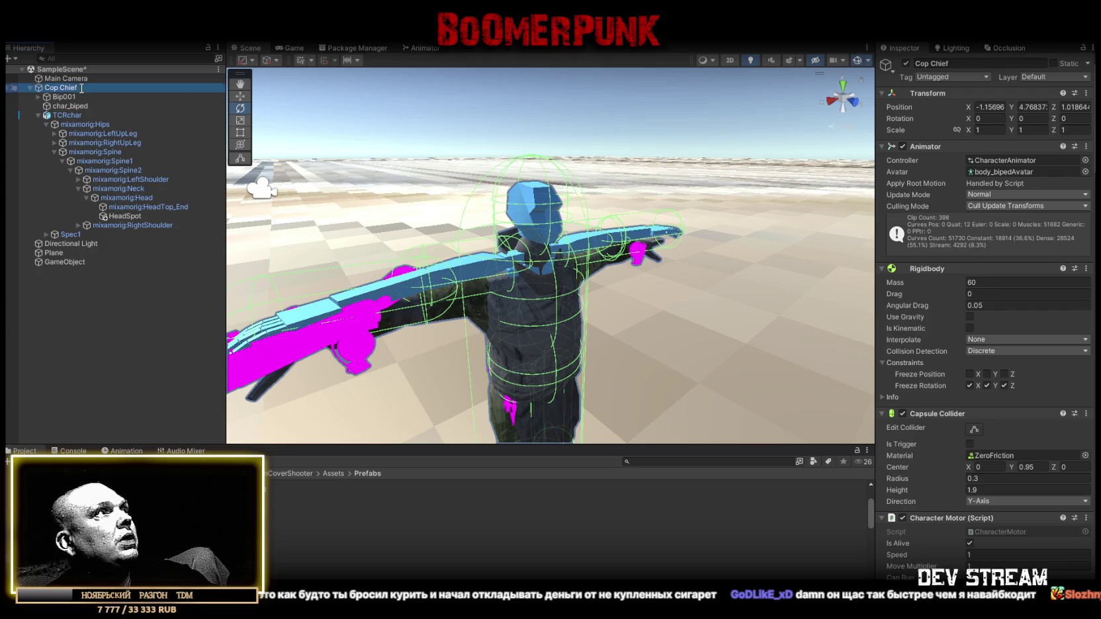
key("F2")
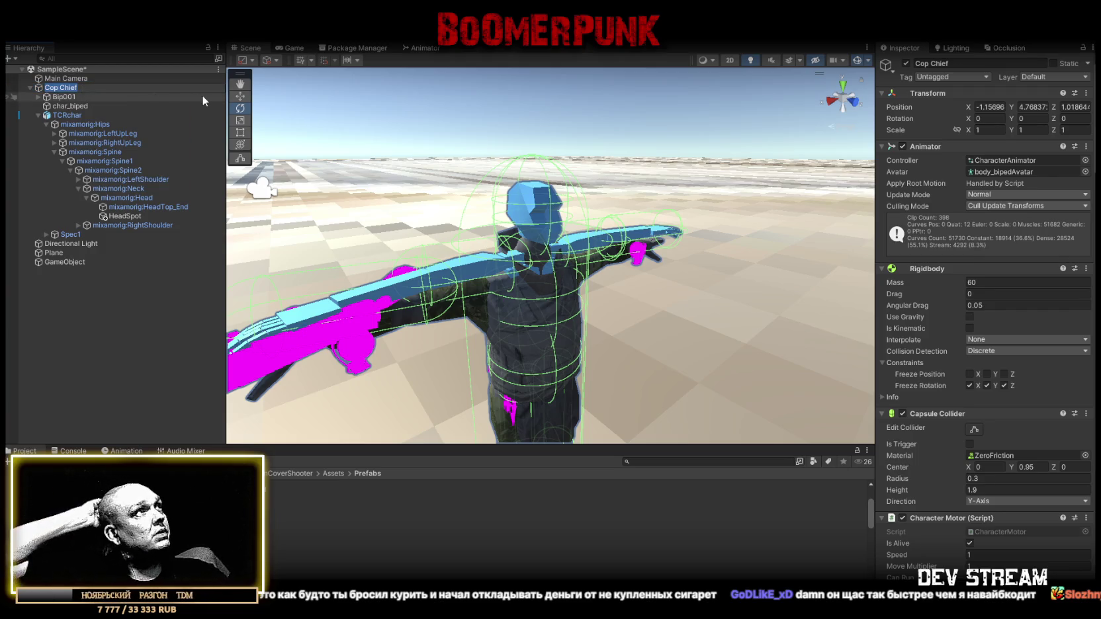
type("TRC")
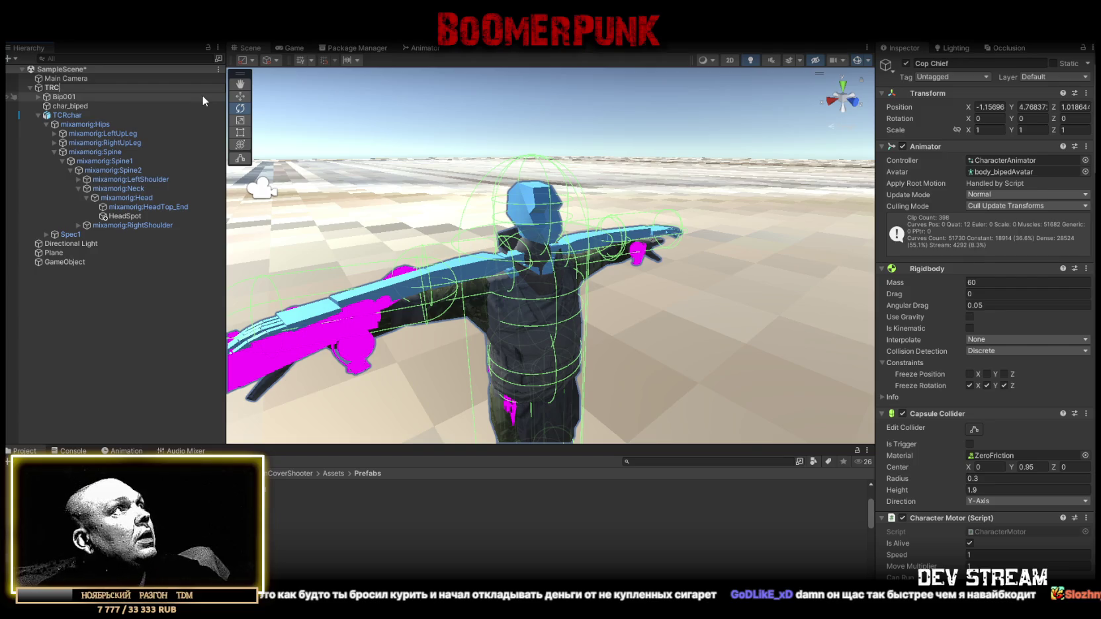
type("char")
key("BackSpace")
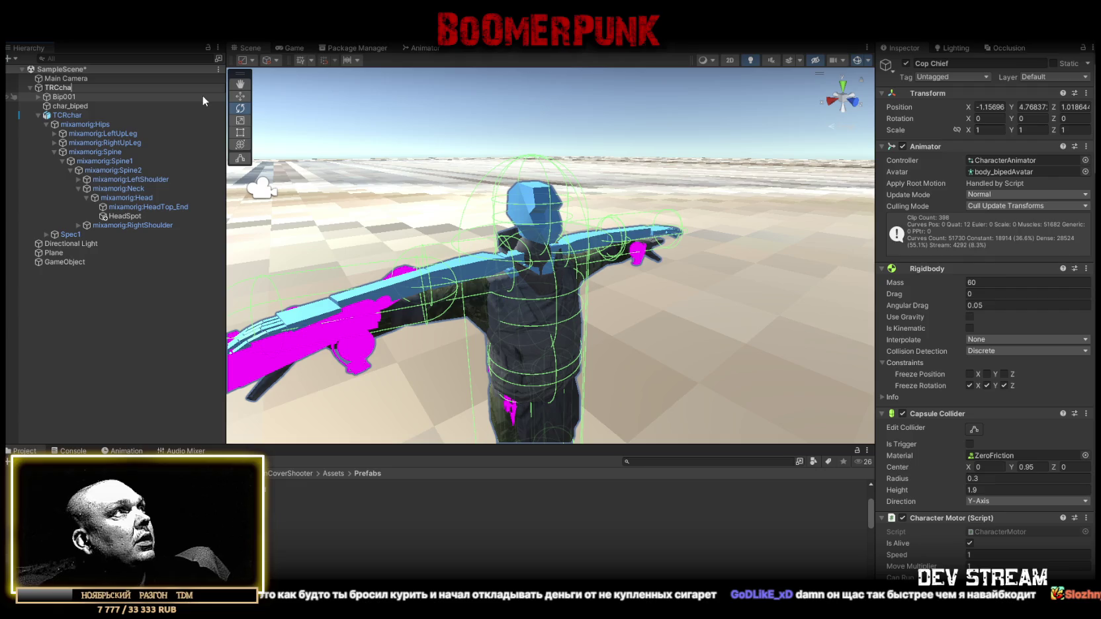
type("ters")
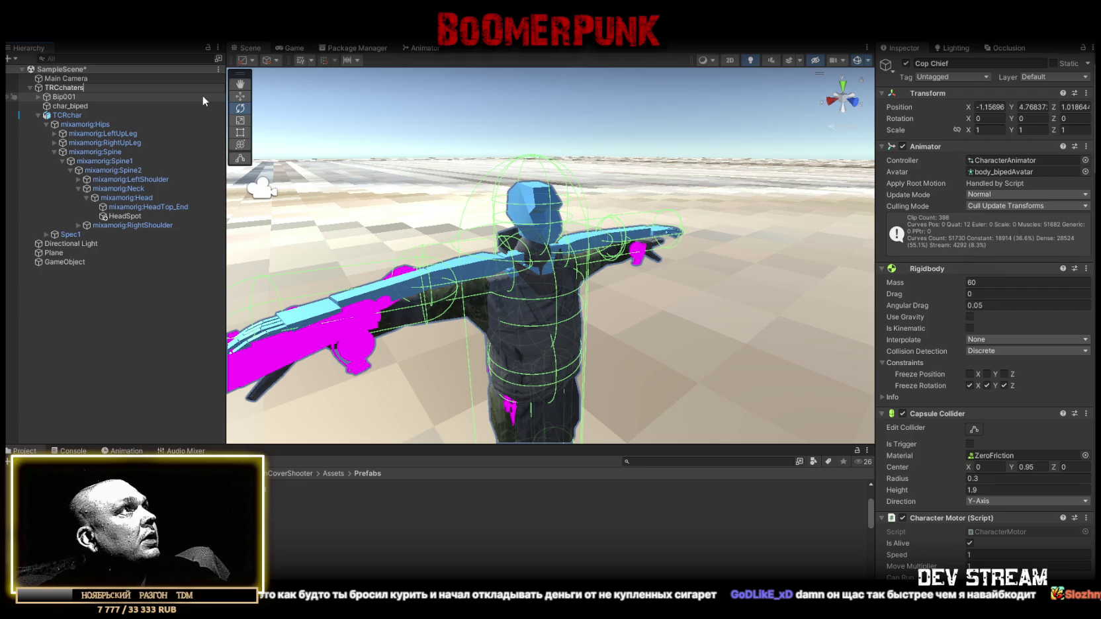
key("Return")
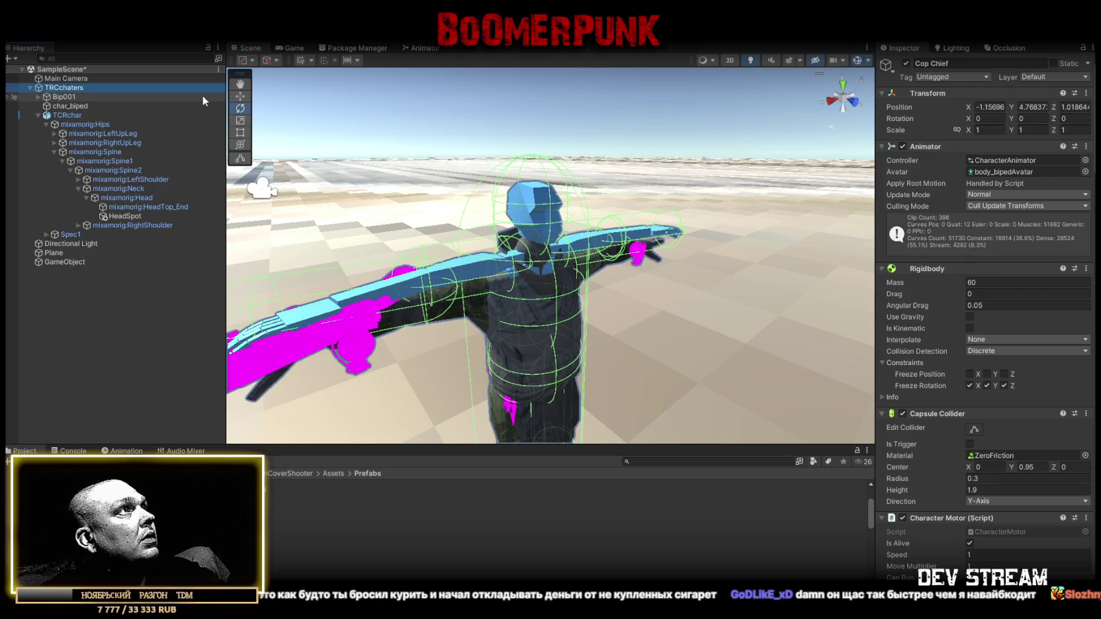
Deactivate the old Bip001 and char_biped objects
left_click(59, 97)
left_click(74, 106, "shift")
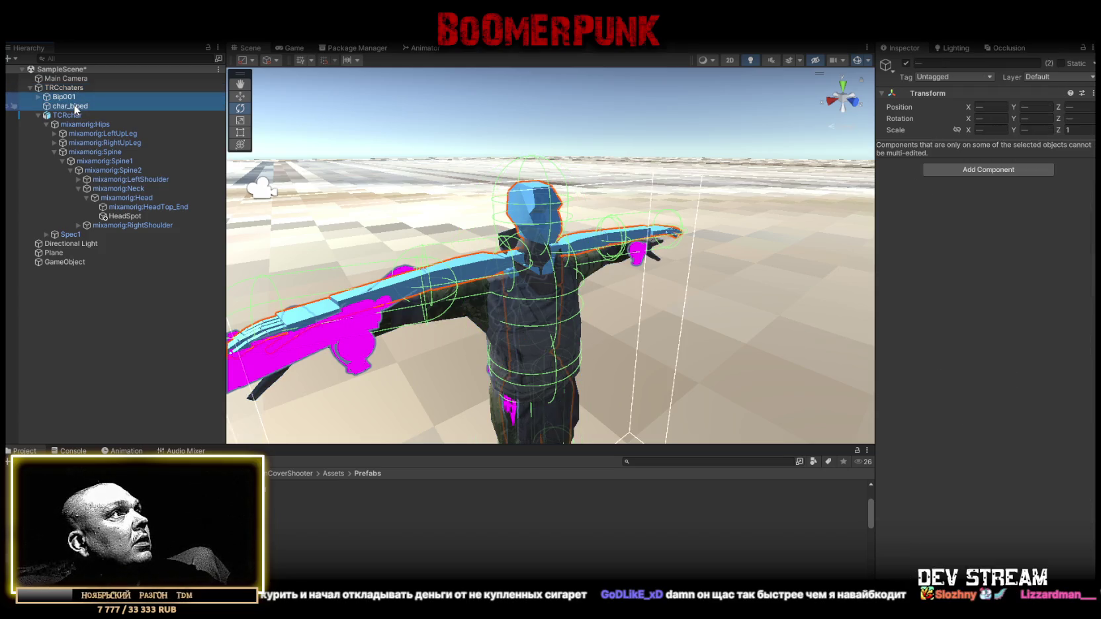
left_click(907, 64)
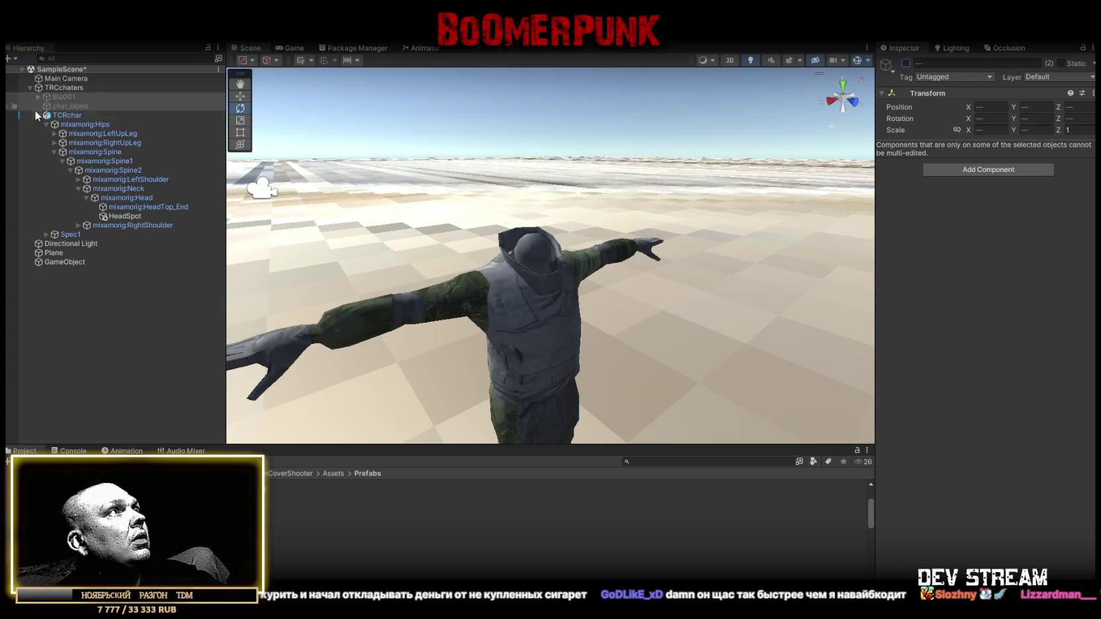
Unpack TCRchar and move mixamorig:Hips and Spec1 under TRCchaters
right_click(52, 115)
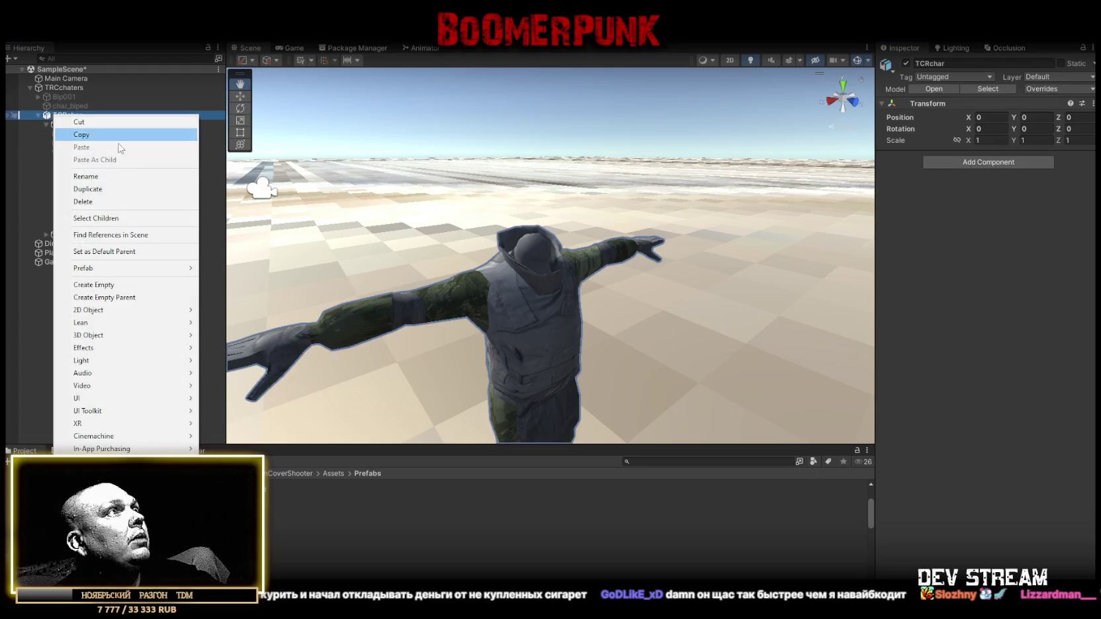
mouse_move(96, 272)
left_click(235, 306)
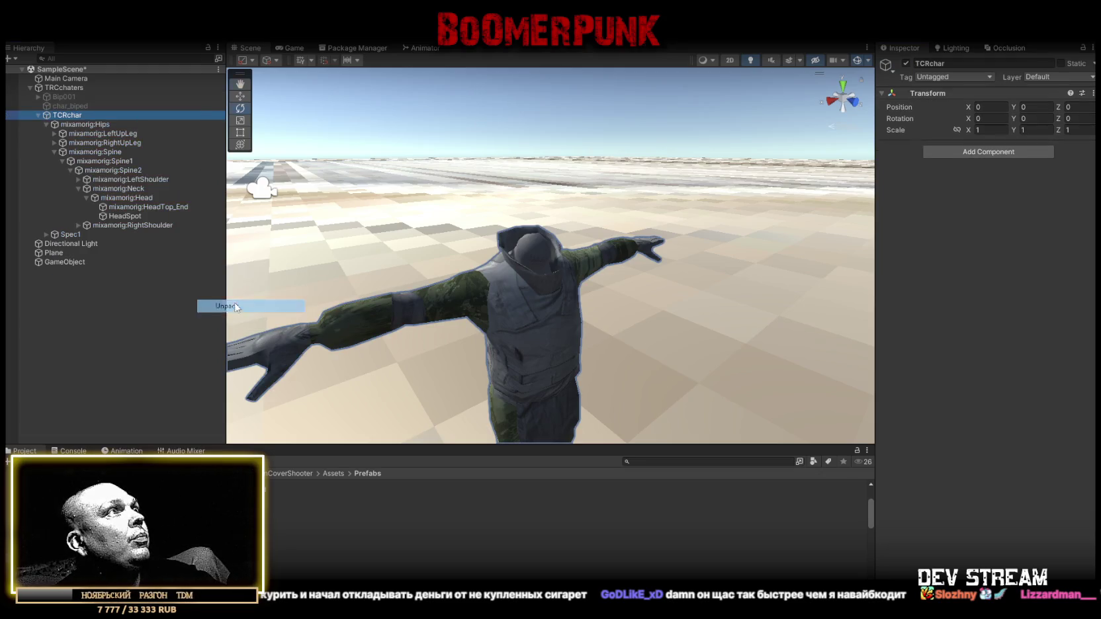
left_click(46, 125)
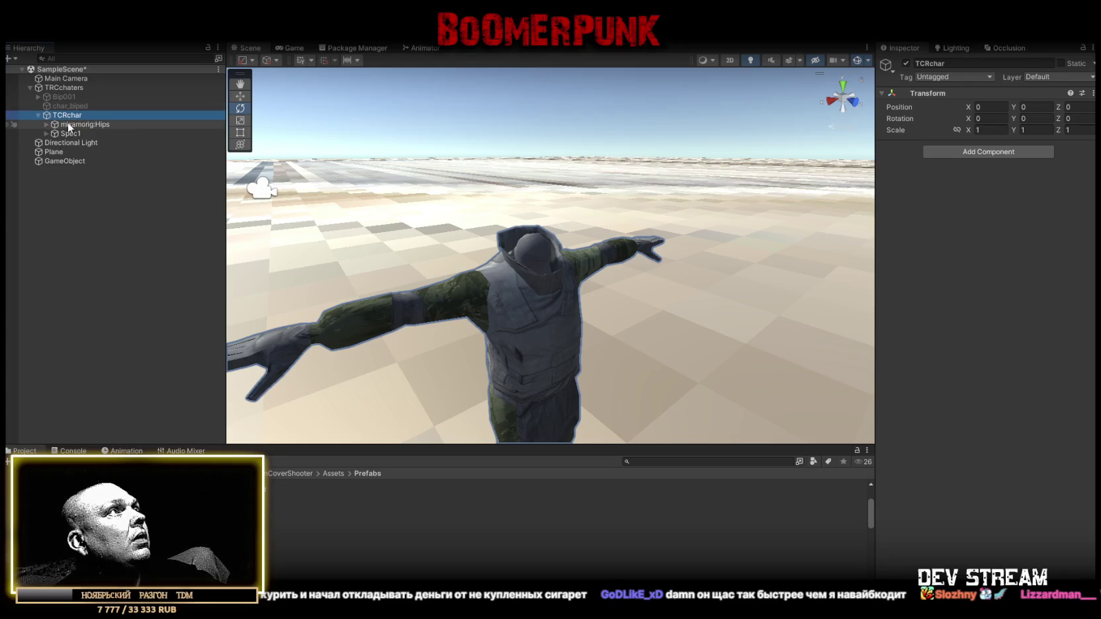
left_click(67, 124)
left_click(69, 131, "shift")
mouse_move(69, 131)
left_mouse_down()
mouse_move(77, 94)
mouse_move(68, 133)
left_mouse_up()
Move Bip001 and char_biped under TCRchar and deactivate TCRchar
left_click(67, 116)
left_click(65, 123, "shift")
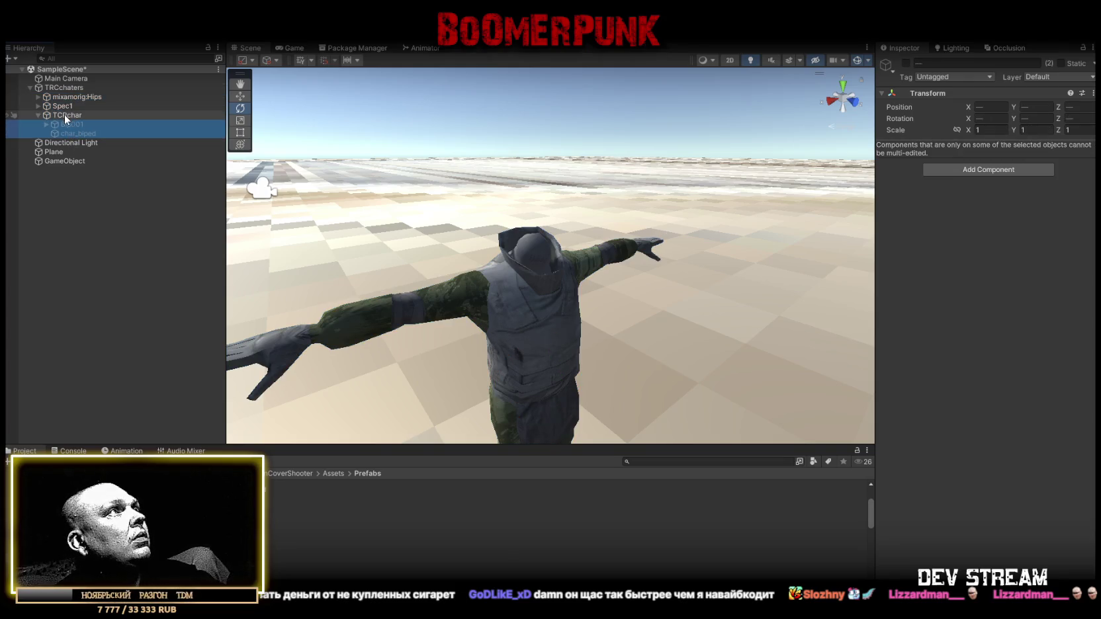
left_click(65, 117)
left_click(905, 64)
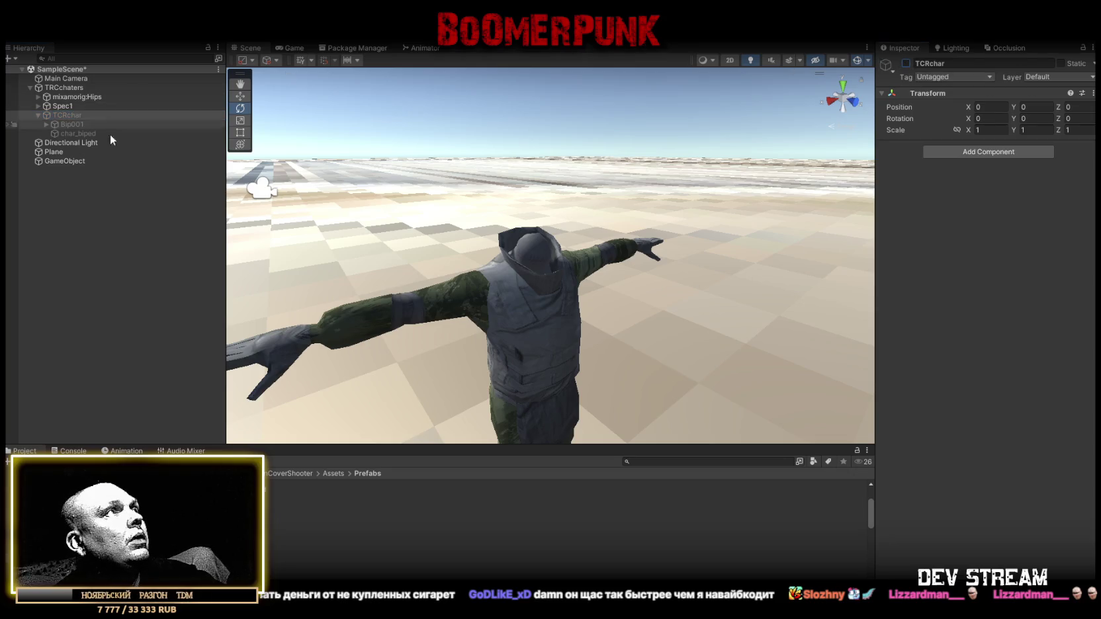
Check the components of TCRchar and char_biped, then open the Models folder
left_click(82, 115)
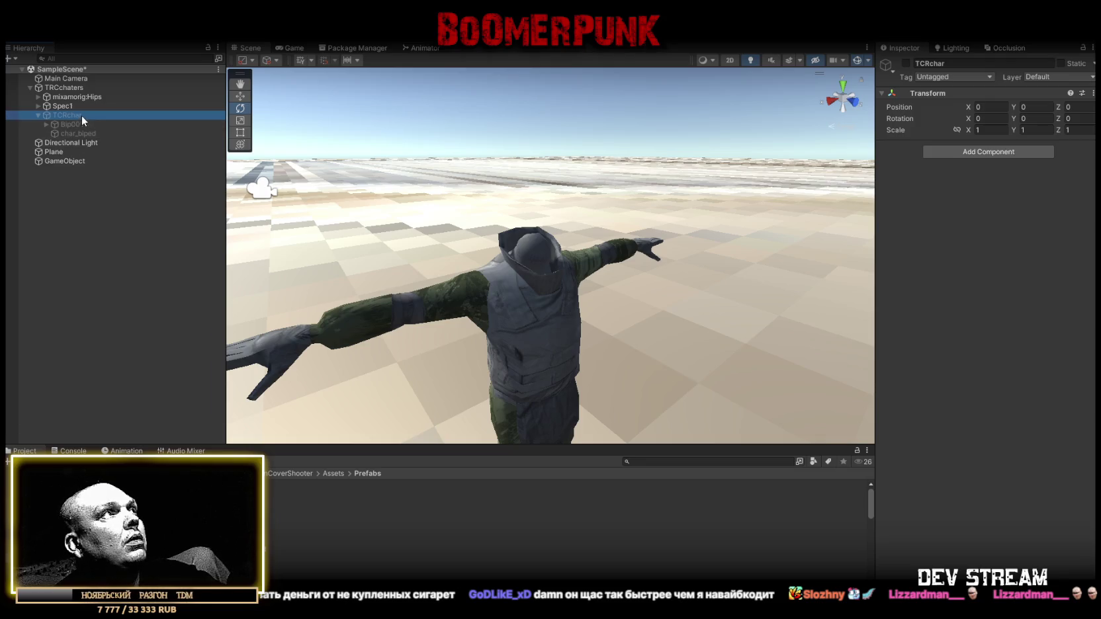
left_click(75, 130)
left_click(72, 113)
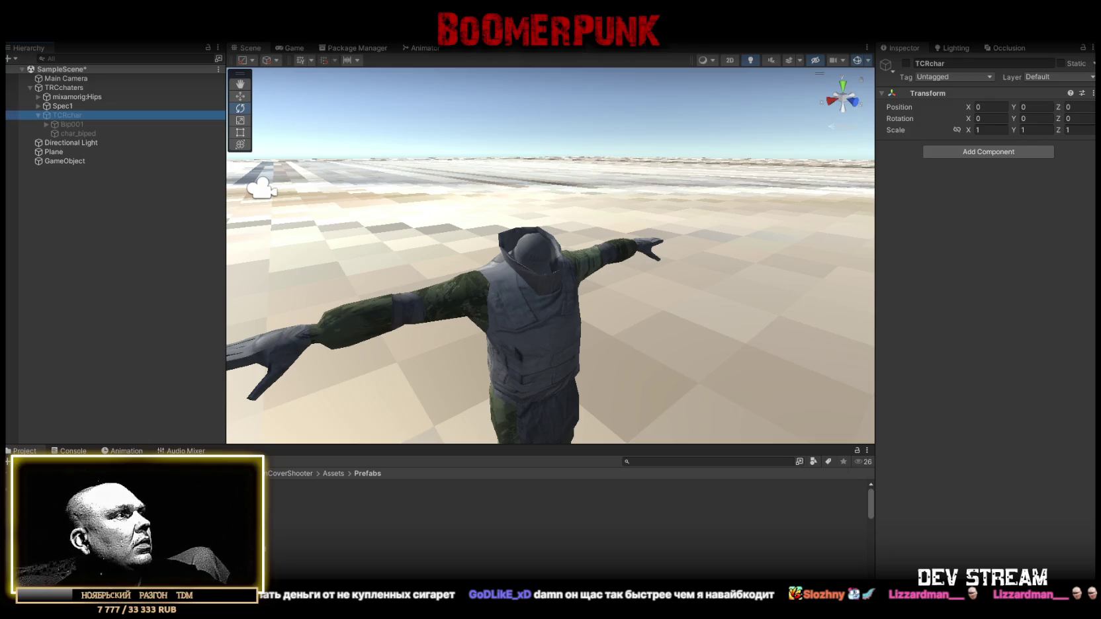
left_click(40, 506)
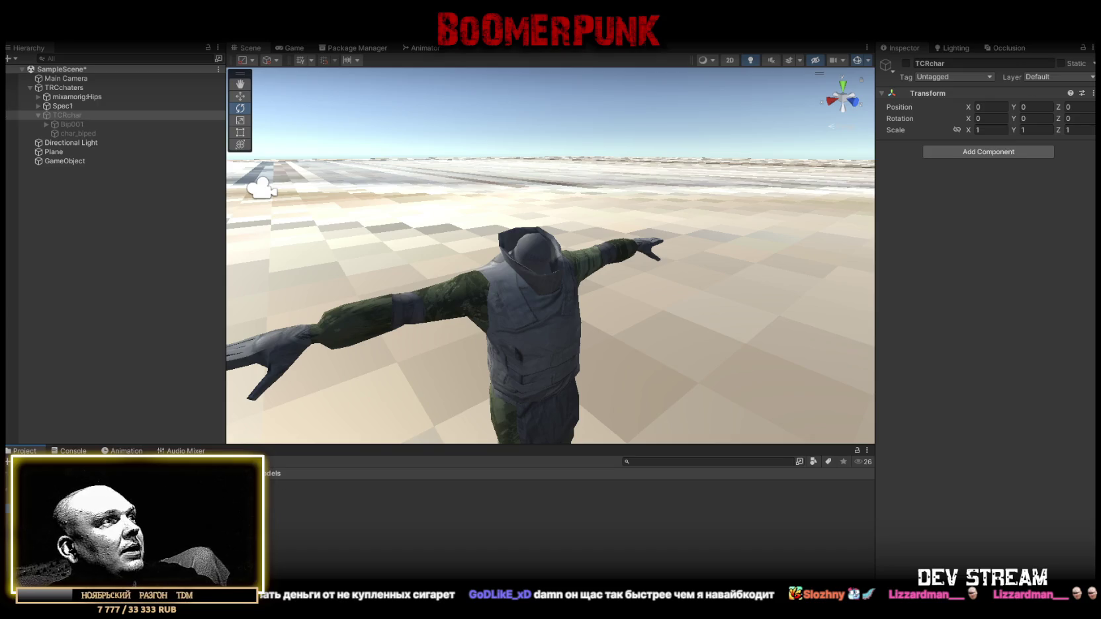
Set the TCRchar model's rig Animation Type to Humanoid and apply it
left_click(165, 493)
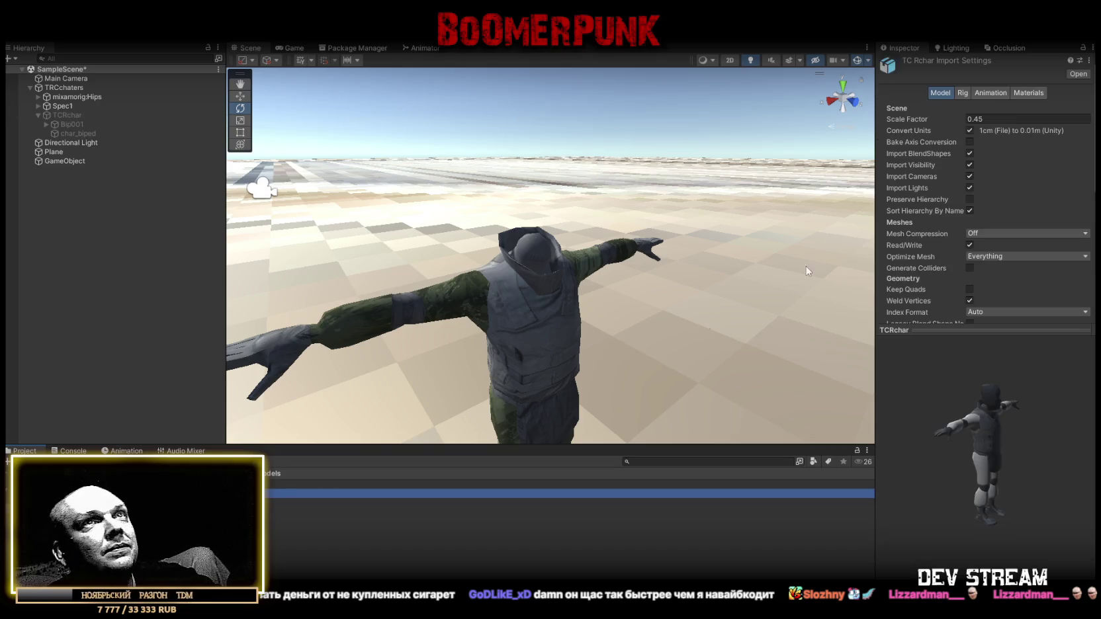
left_click(963, 93)
left_click(990, 110)
left_click(1002, 161)
left_click(1024, 93)
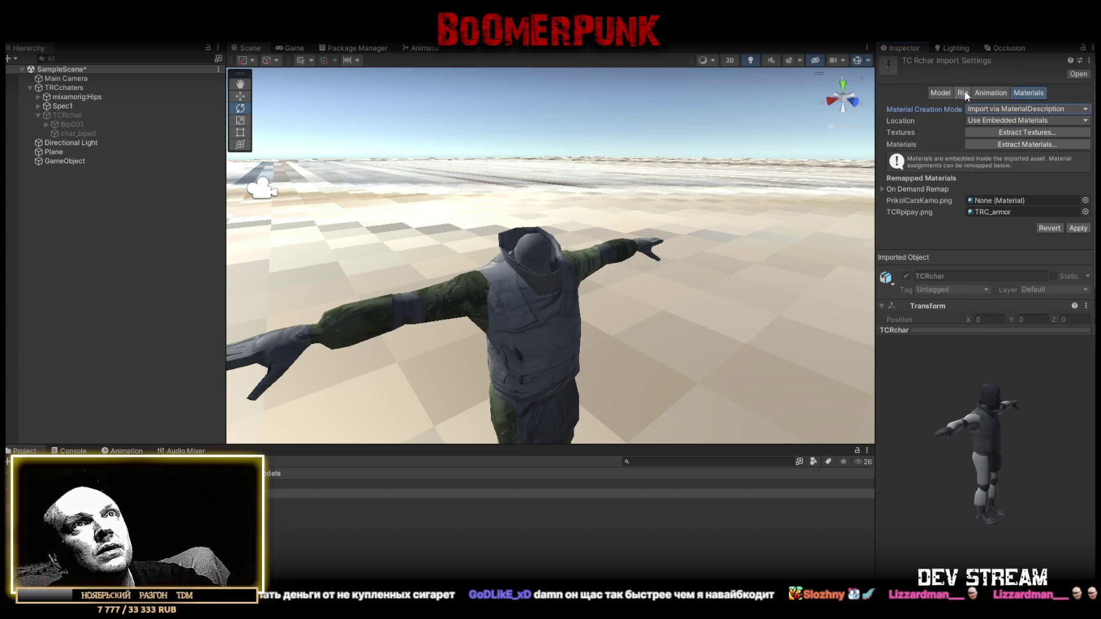
left_click(1079, 229)
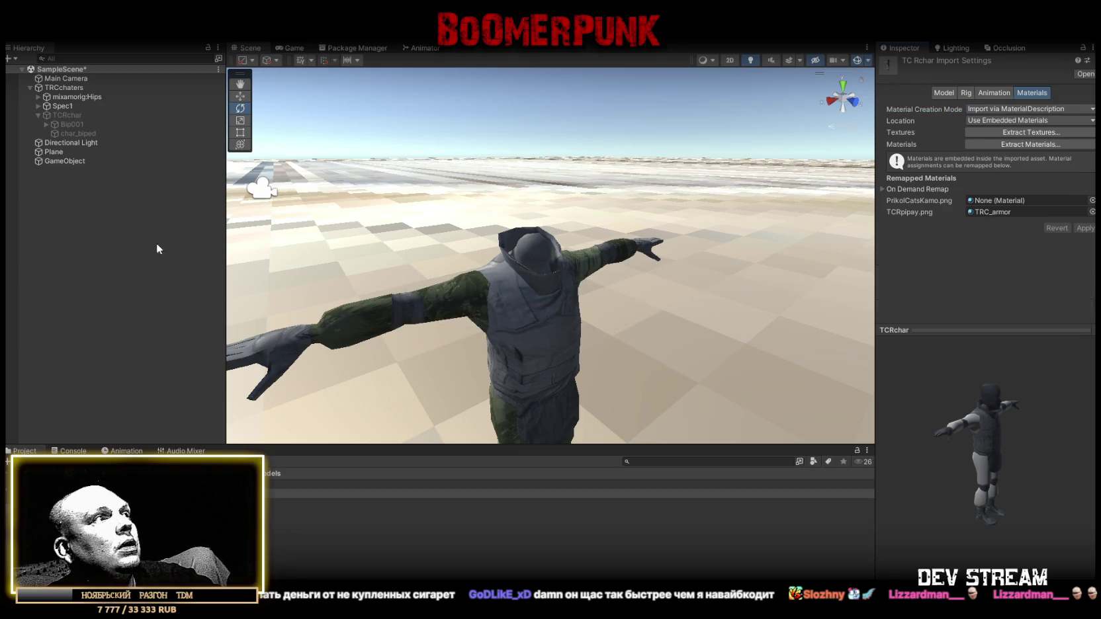
Assign TCRcharAvatar as the avatar of TRCchaters' Animator
left_click(63, 89)
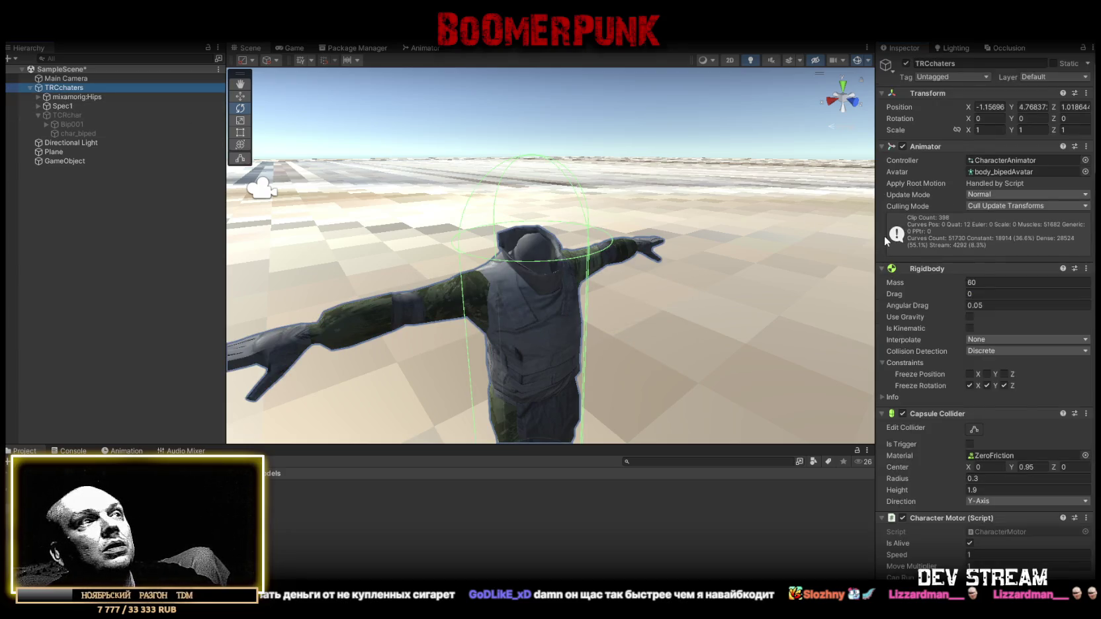
scroll(280, 522, "down", 5)
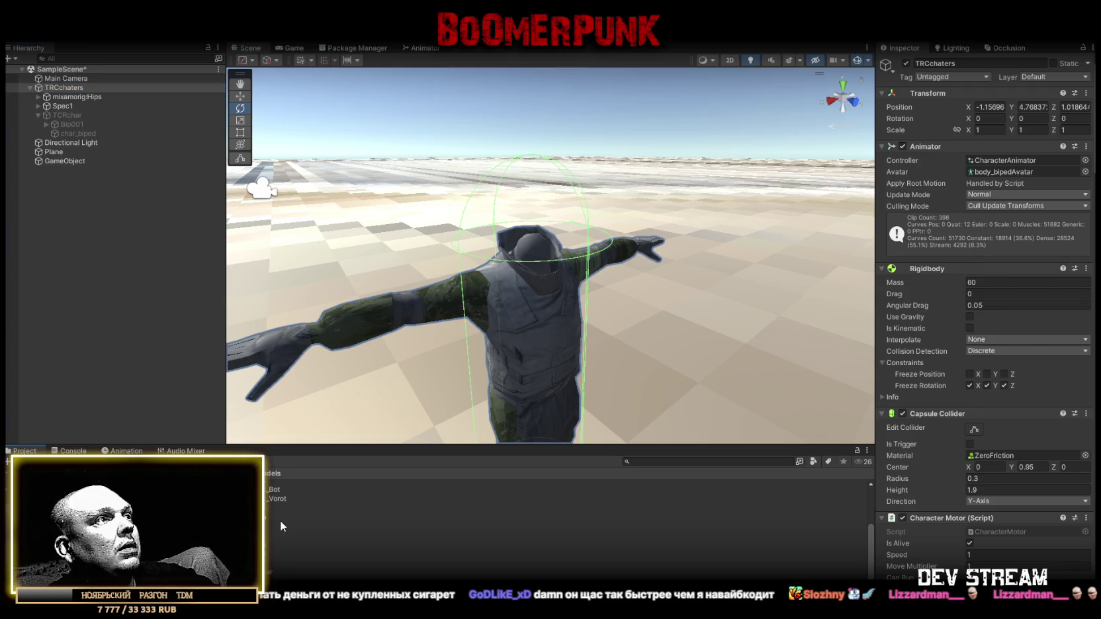
left_click(270, 567)
mouse_move(270, 564)
left_mouse_down()
mouse_move(1031, 184)
mouse_move(1022, 173)
left_mouse_up()
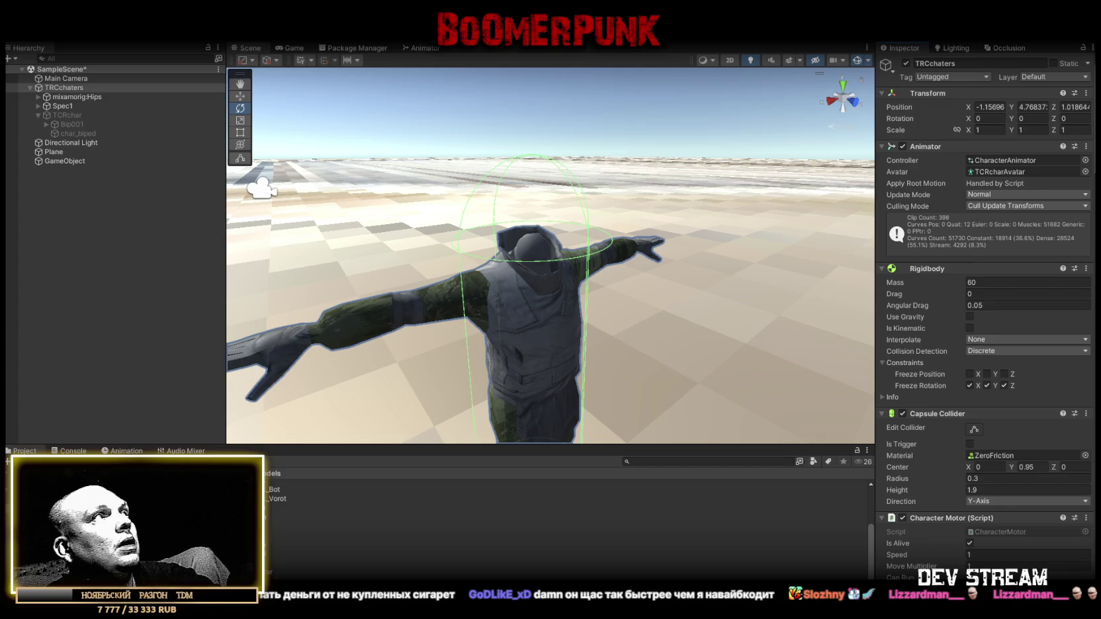
Drag TCRchar out of TRCchaters to the scene root below GameObject
left_click(30, 88)
left_click(30, 88)
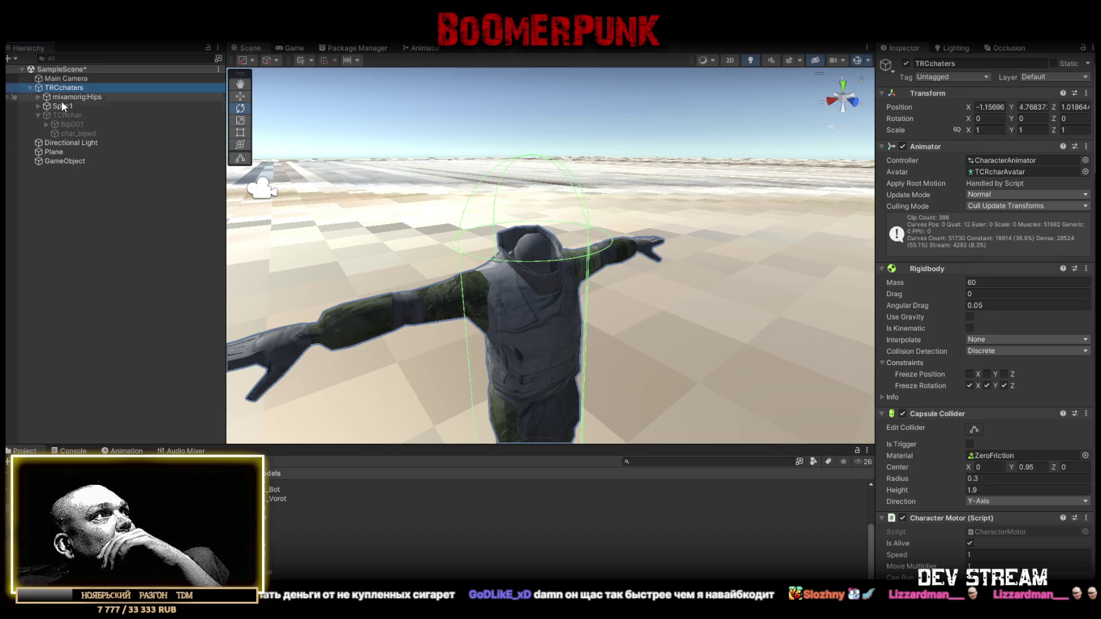
left_click(63, 115)
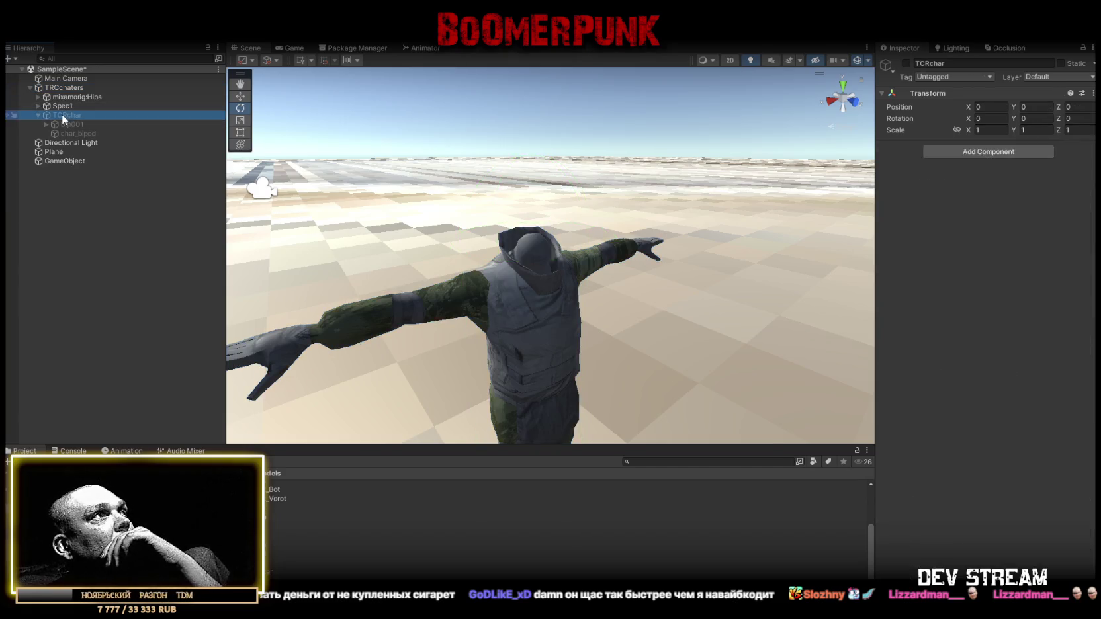
left_click_drag(63, 114, 60, 165)
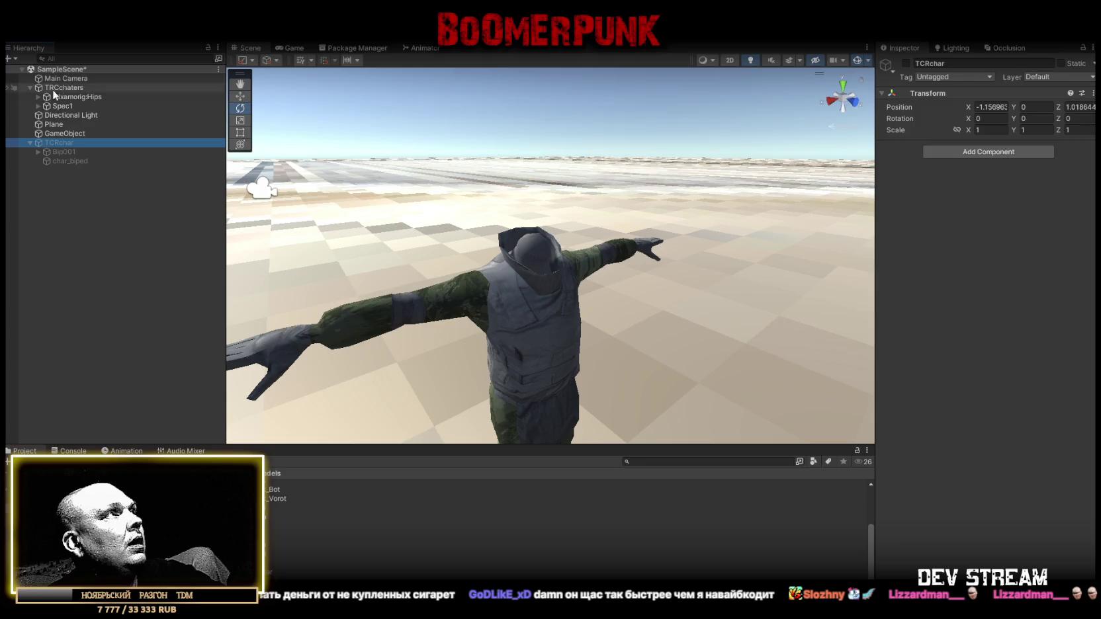
Enable the Mer_head masked head under Spec1 and frame it in the view
left_click(42, 105)
left_click(37, 106)
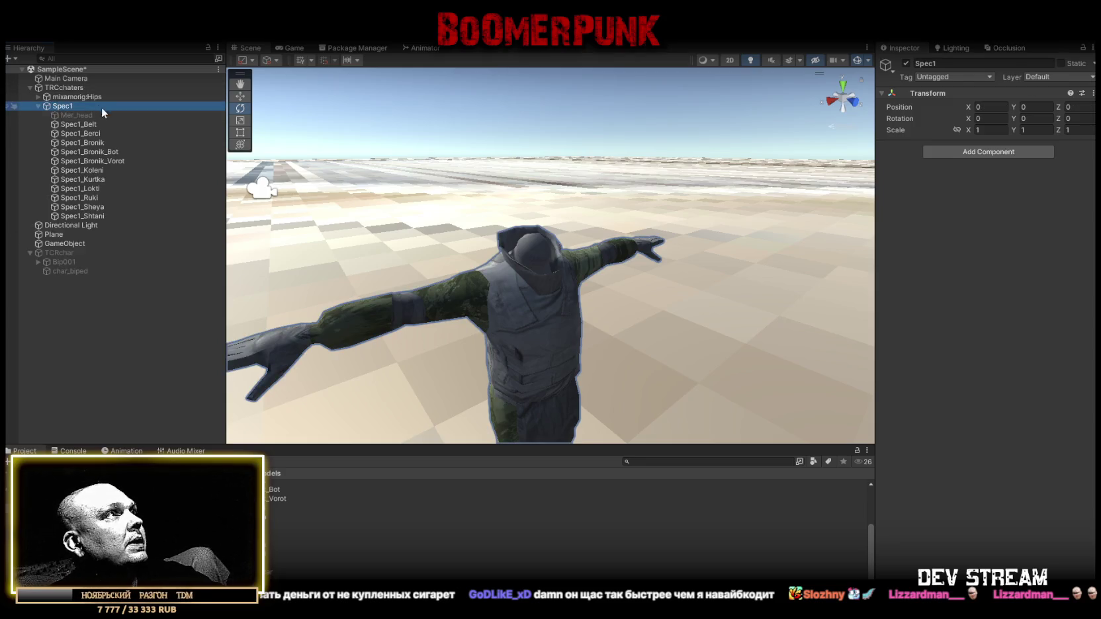
left_click(76, 115)
left_click(906, 63)
key("f")
left_click_drag(635, 165, 677, 146)
scroll(677, 146, "down", 5)
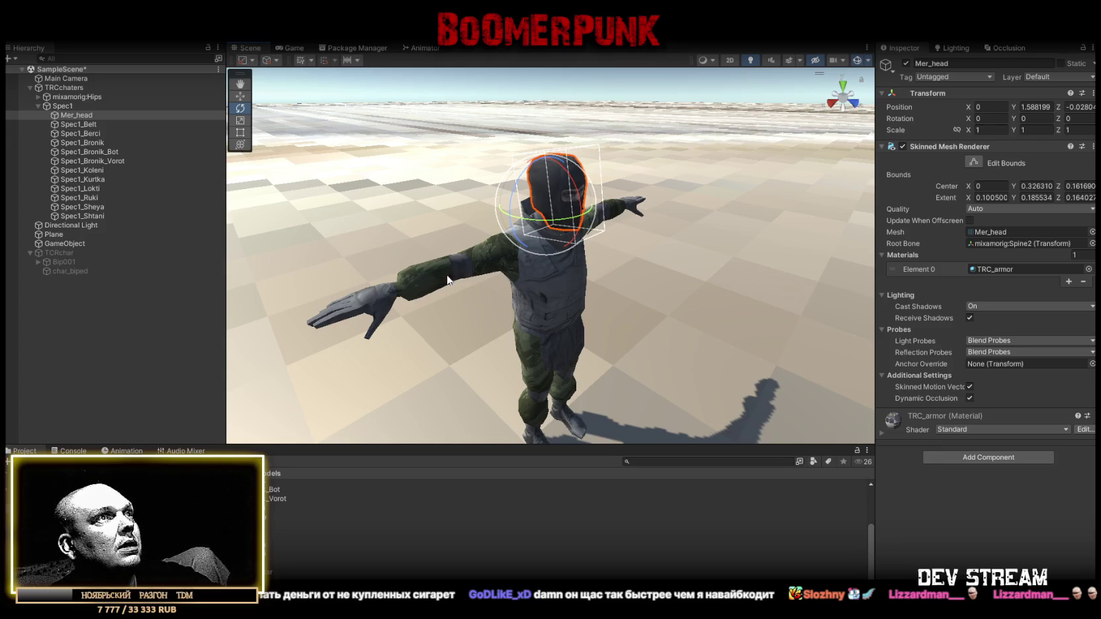
Disable the Spec1_Bronik_Bot vest piece so it is hidden, then select TRCchaters
mouse_move(448, 280)
left_mouse_down()
mouse_move(503, 304)
mouse_move(549, 347)
left_mouse_up()
left_click(550, 348)
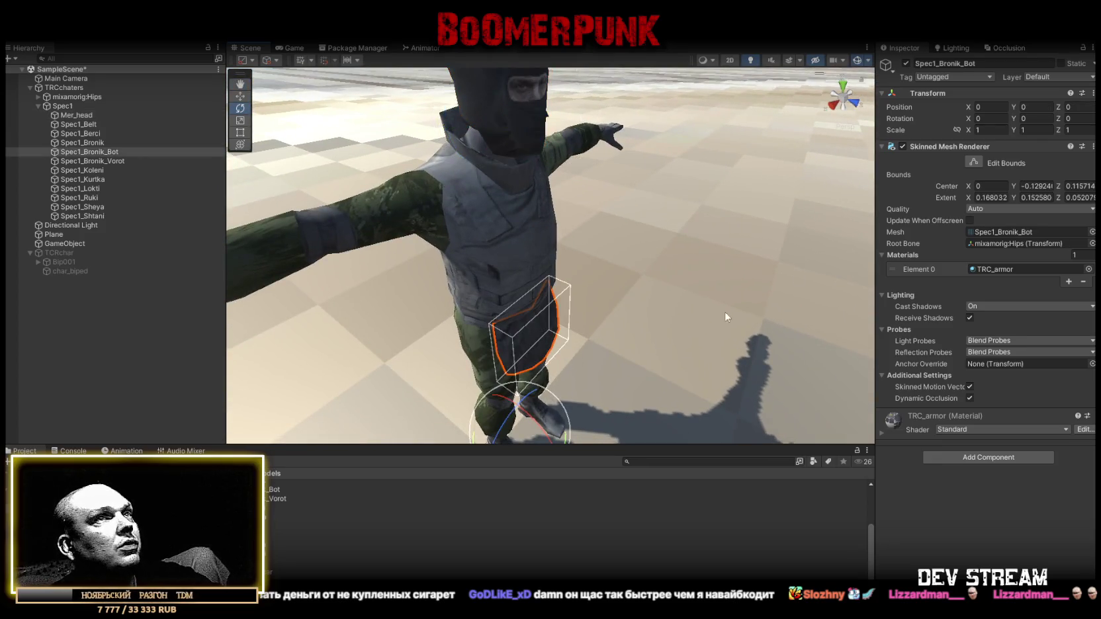
left_click(906, 63)
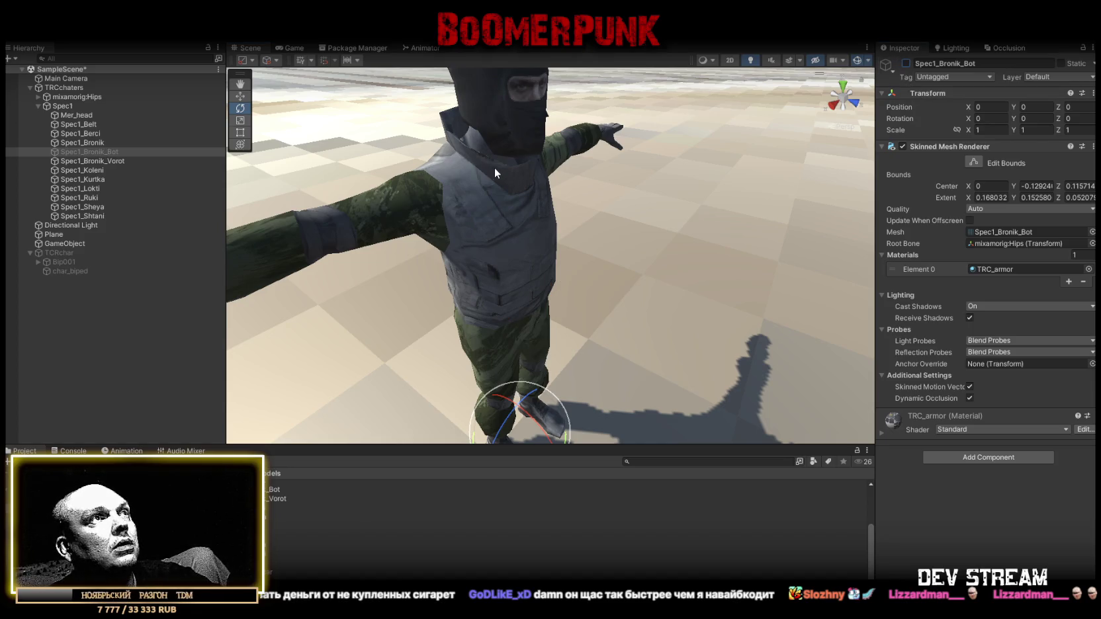
mouse_move(497, 170)
left_mouse_down()
mouse_move(529, 212)
mouse_move(363, 133)
mouse_move(384, 165)
mouse_move(443, 186)
left_mouse_up()
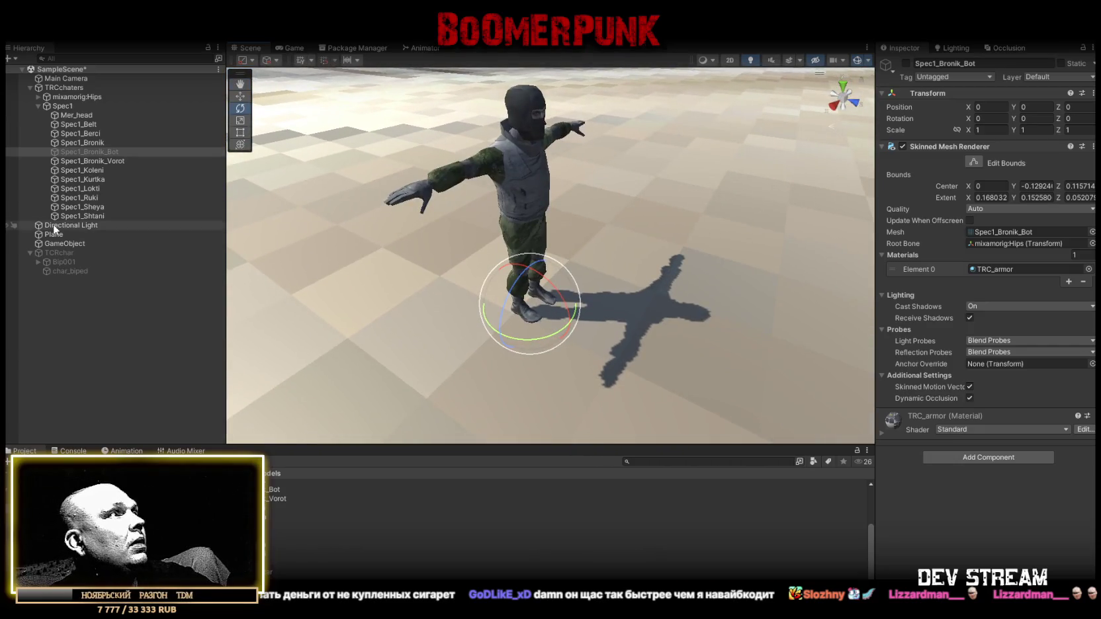
left_click(45, 87)
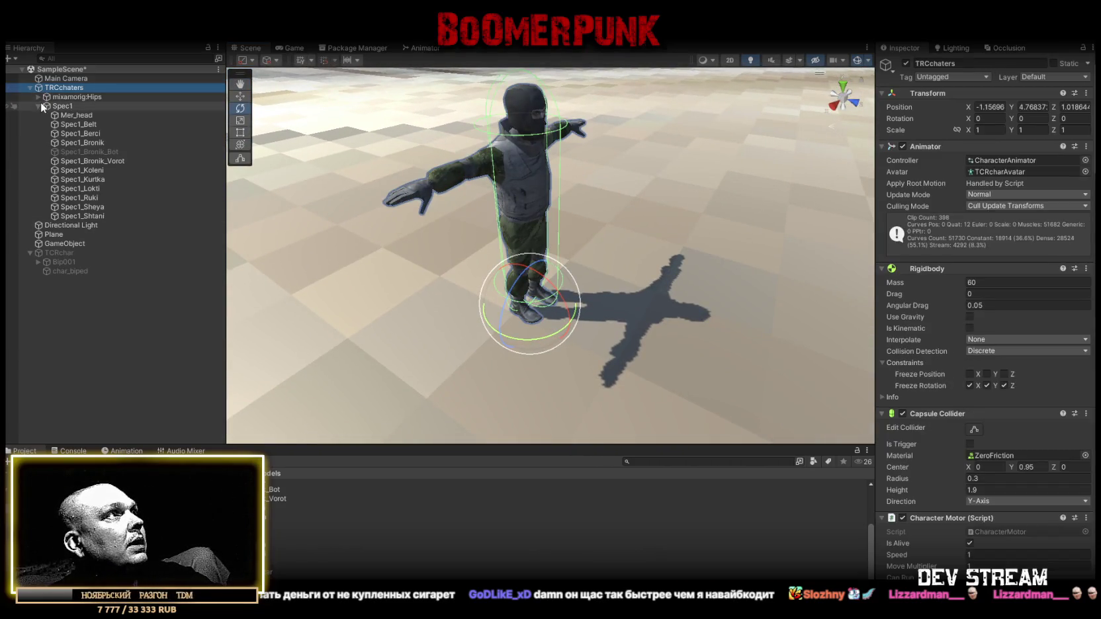
Collapse Spec1, review TRCchaters' components, and search for a 'patro' component, which finds nothing
left_click(37, 106)
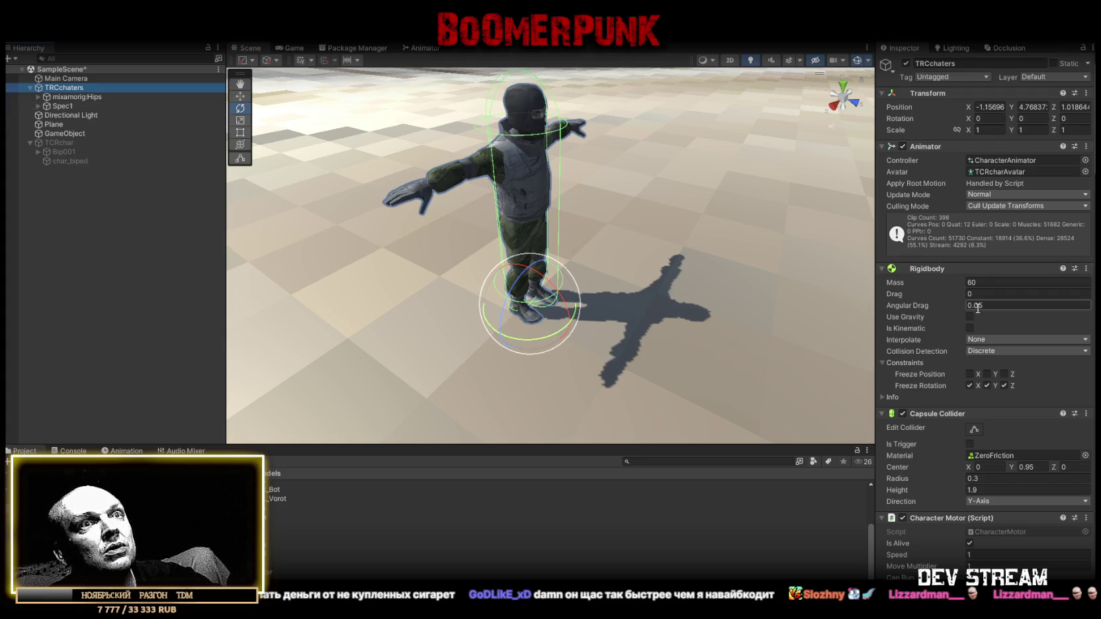
scroll(971, 334, "down", 20)
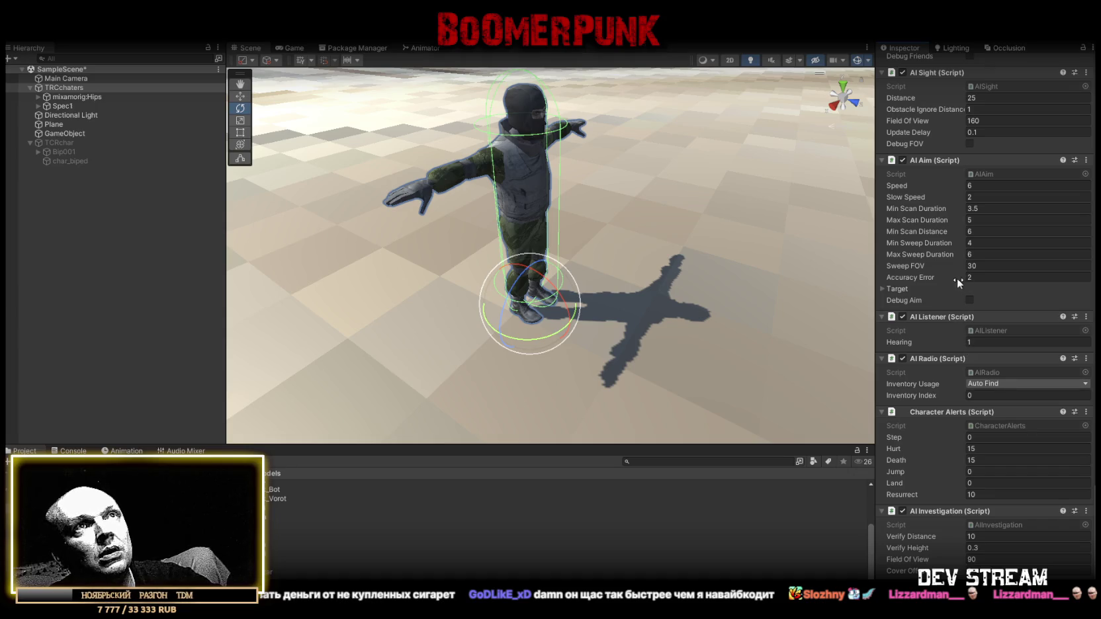
scroll(933, 317, "up", 10)
scroll(929, 320, "up", 10)
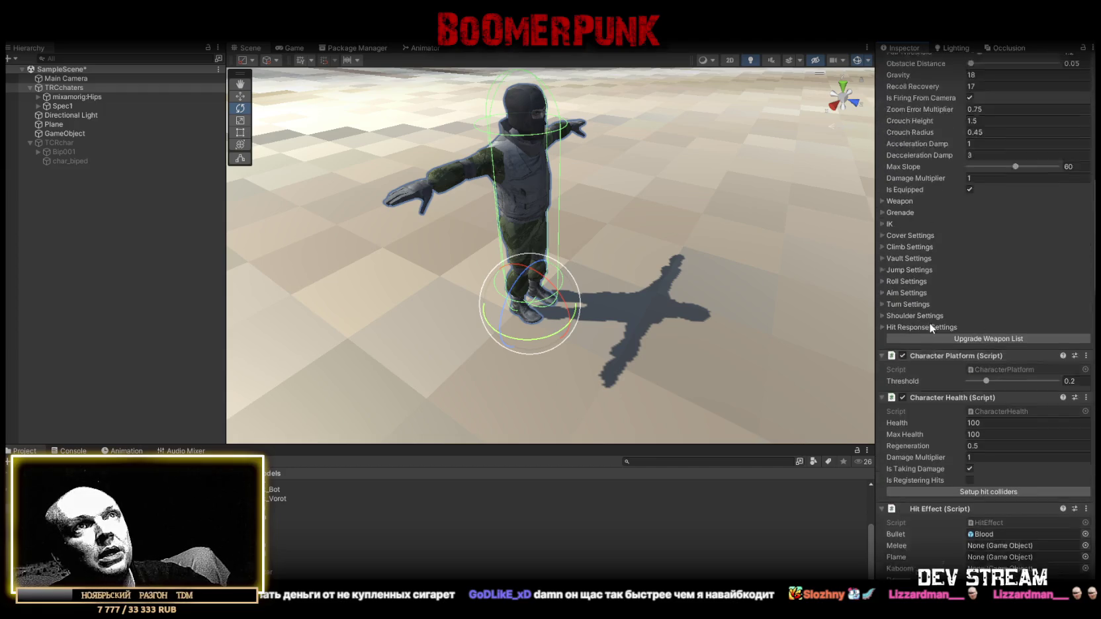
scroll(929, 323, "down", 12)
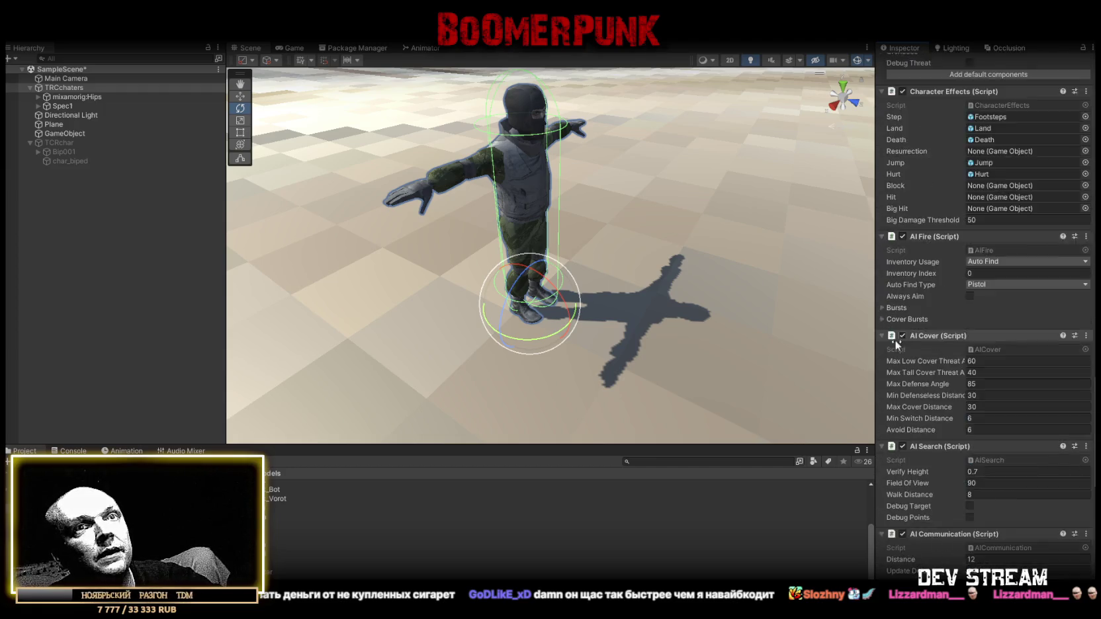
scroll(892, 337, "down", 12)
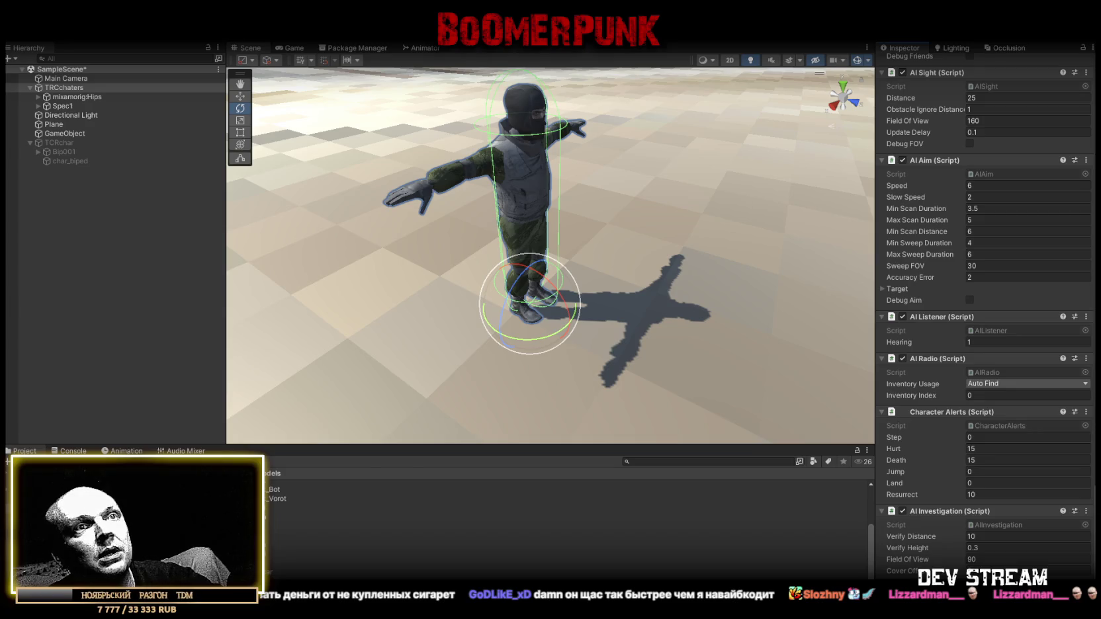
key("ctrl+shift+a")
type("patro")
key("BackSpace")
key("BackSpace")
key("BackSpace")
Add the AI Waypoints component to TRCchaters
type("way")
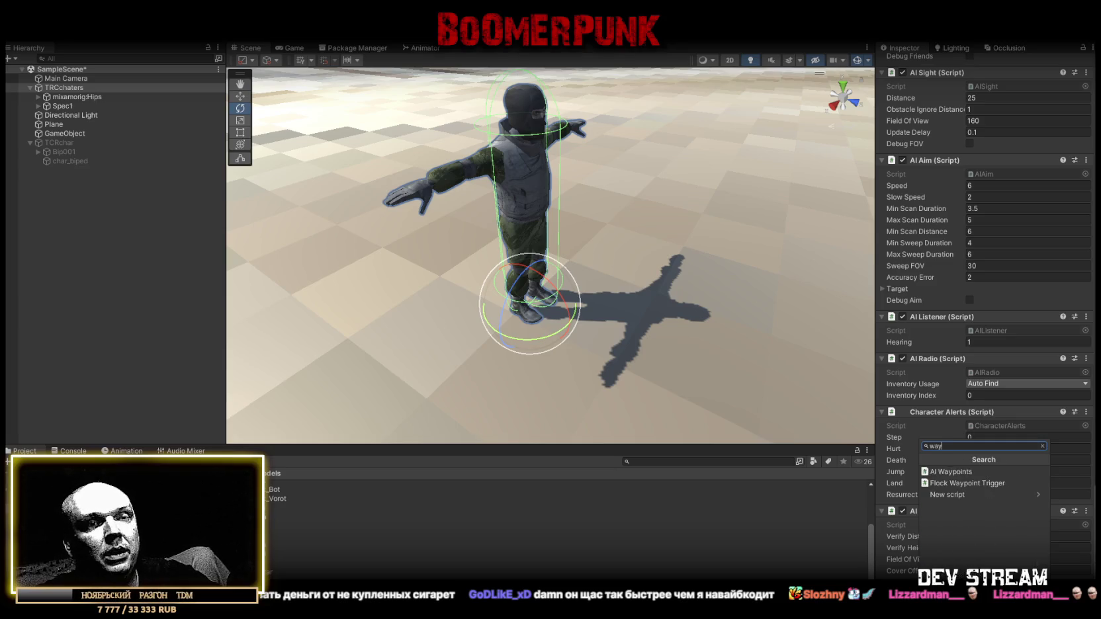
left_click(957, 470)
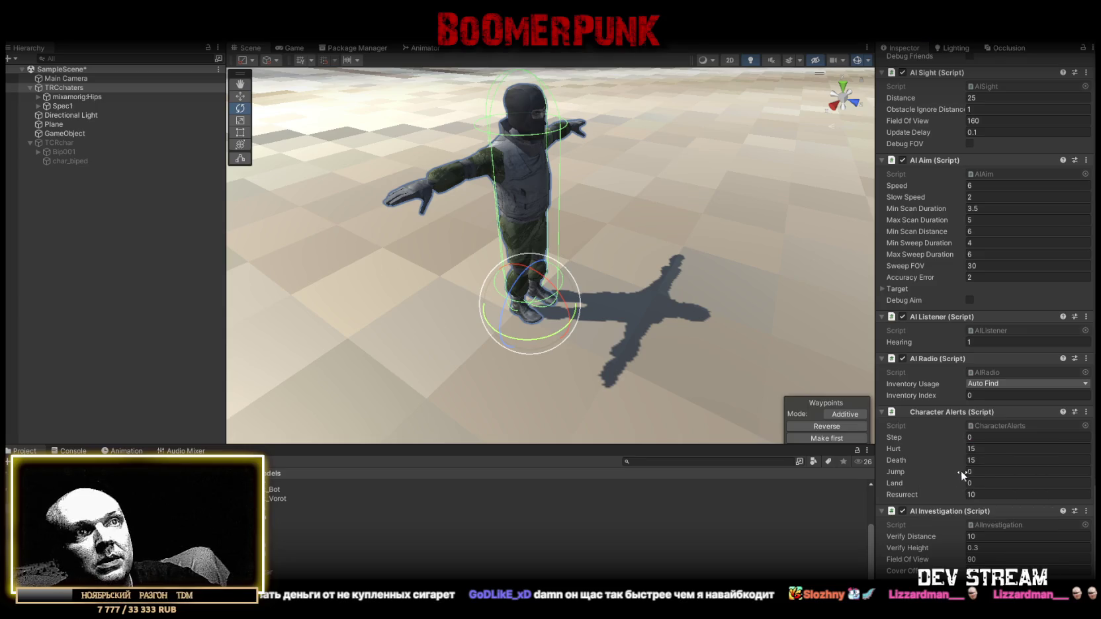
scroll(939, 468, "down", 2)
mouse_move(616, 298)
left_mouse_down()
mouse_move(698, 327)
mouse_move(573, 357)
left_mouse_up()
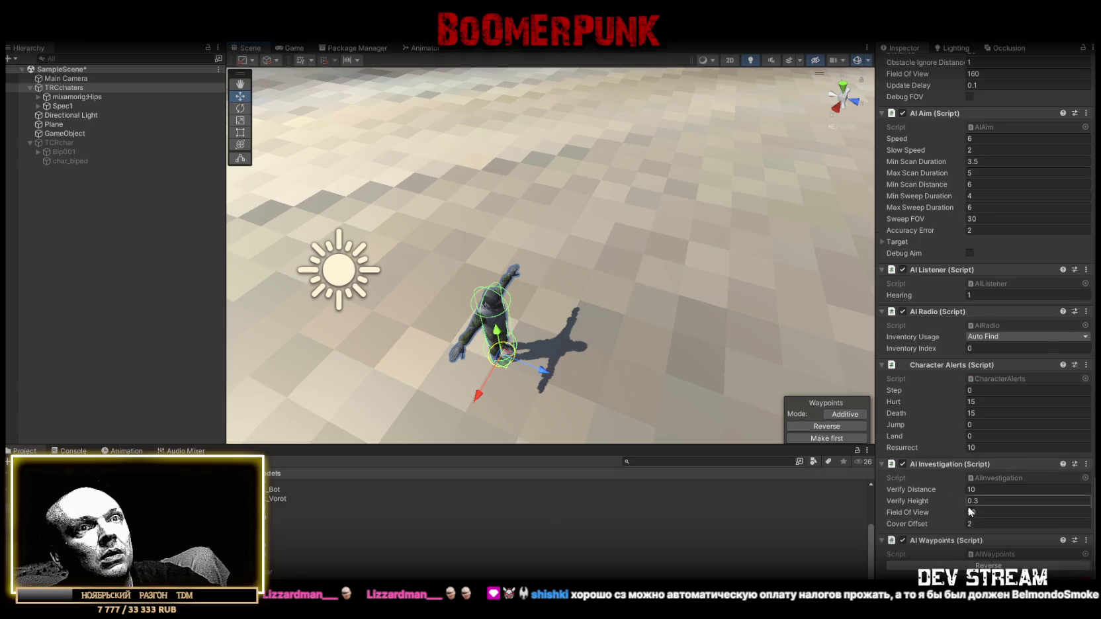
scroll(985, 520, "down", 3)
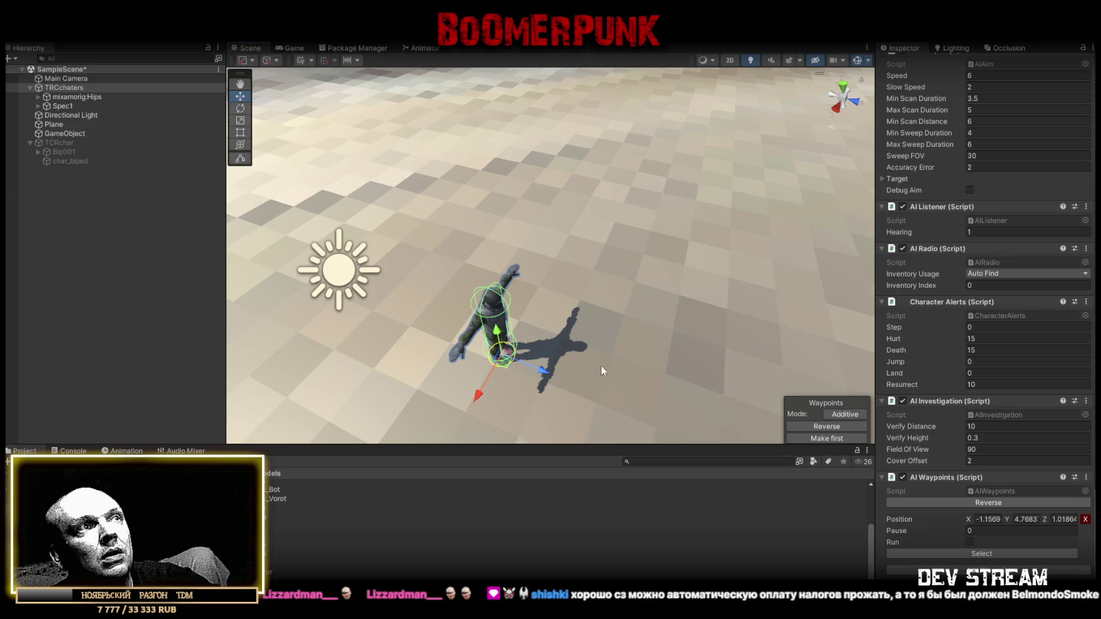
Move the soldier and place several waypoints on the floor to form a patrol loop
mouse_move(501, 364)
left_mouse_down()
mouse_move(628, 358)
mouse_move(391, 301)
mouse_move(414, 323)
left_mouse_up()
left_click(509, 362)
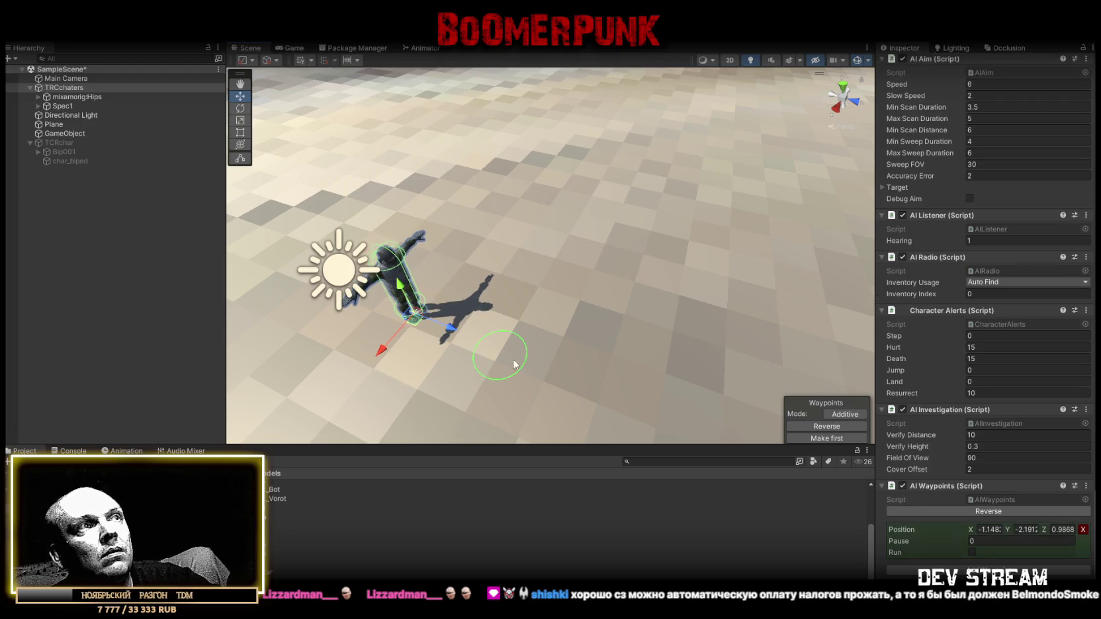
left_click_drag(511, 361, 528, 369)
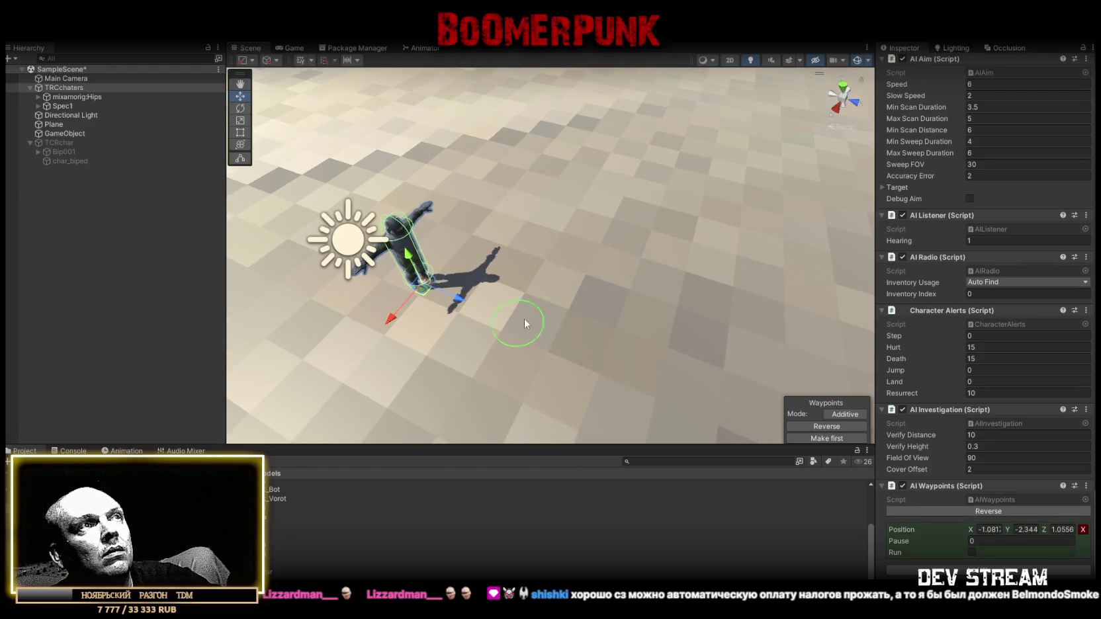
scroll(662, 230, "down", 5)
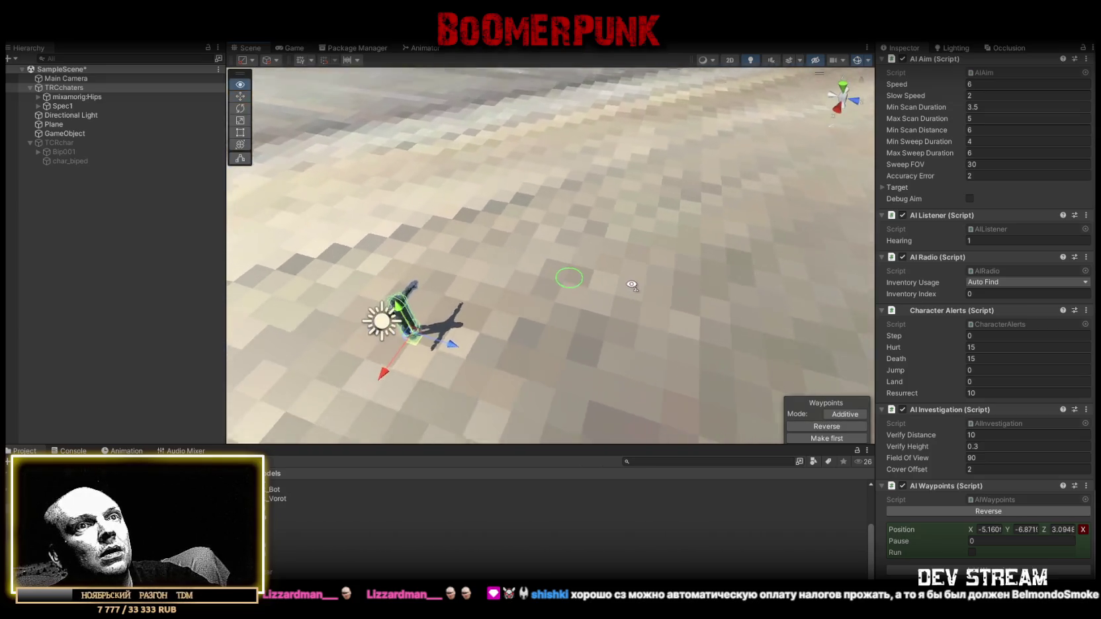
left_click(552, 270)
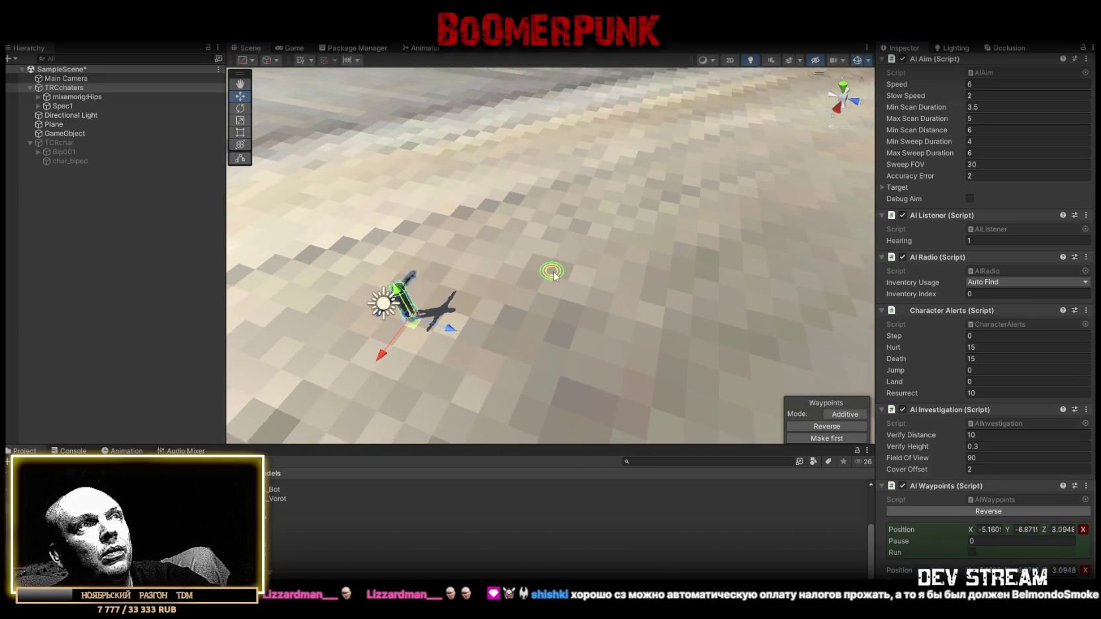
left_click(498, 249)
left_click(717, 375)
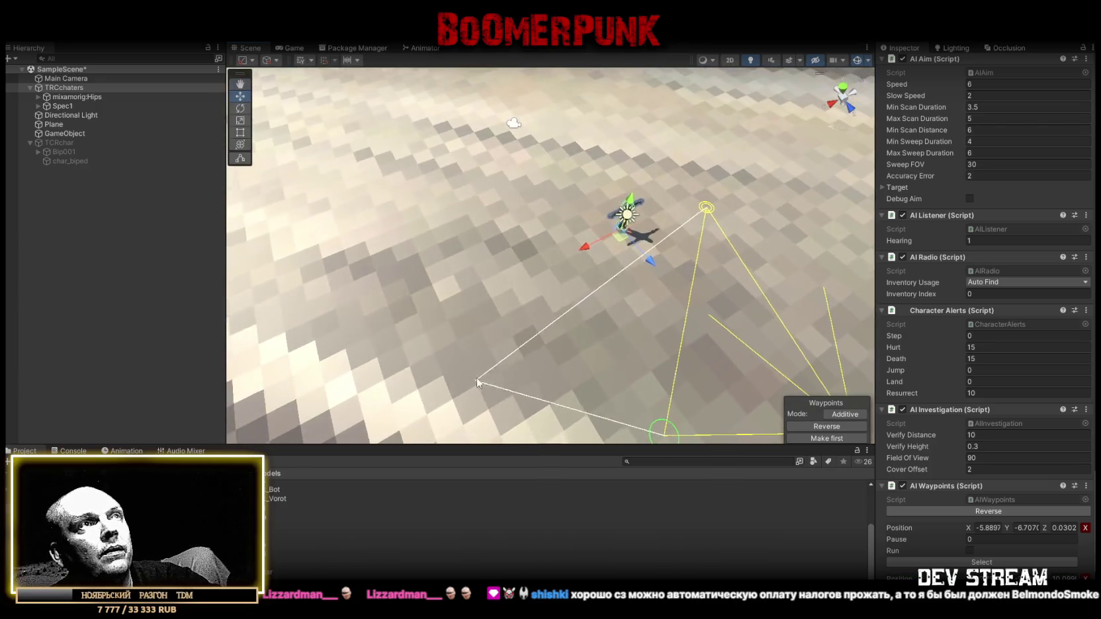
left_click(477, 286)
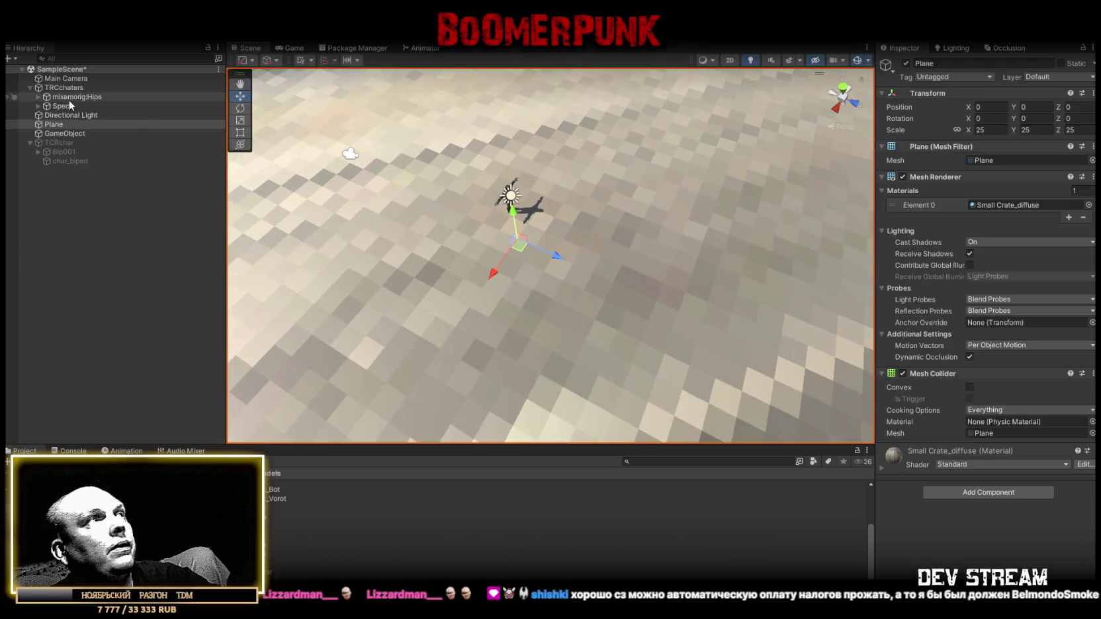
Add two more waypoints to the soldier's patrol loop
left_click(68, 88)
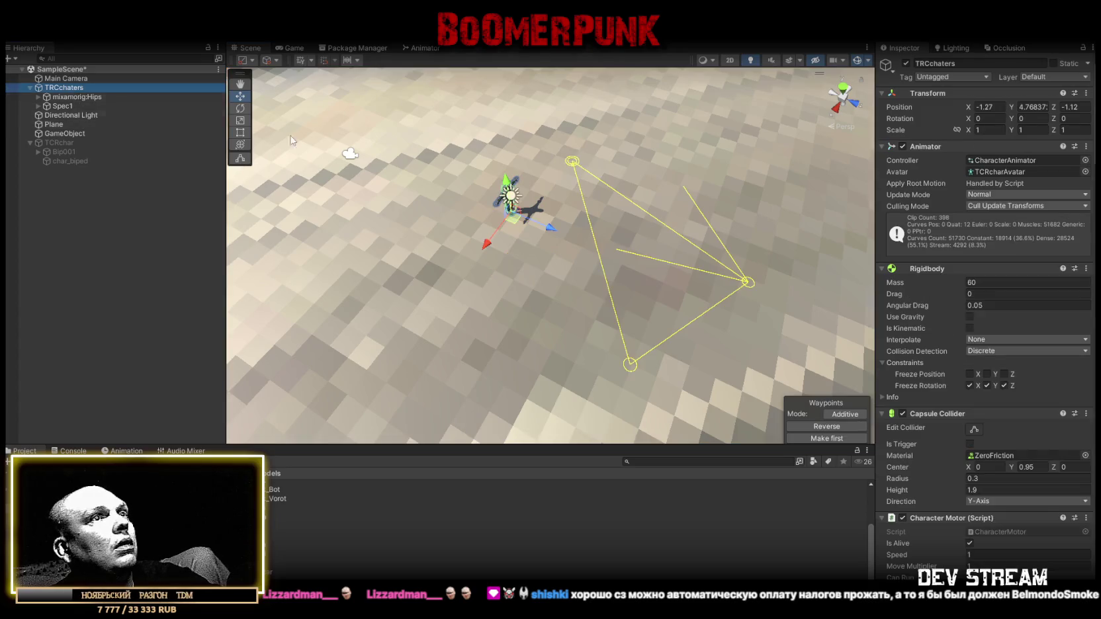
left_click(462, 349)
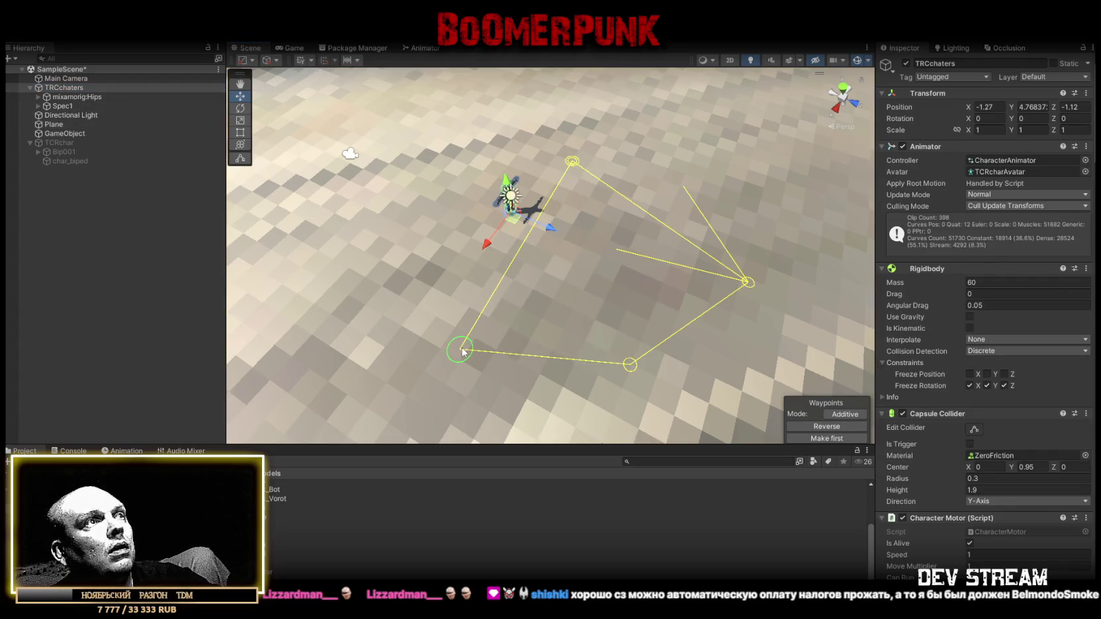
left_click(415, 197)
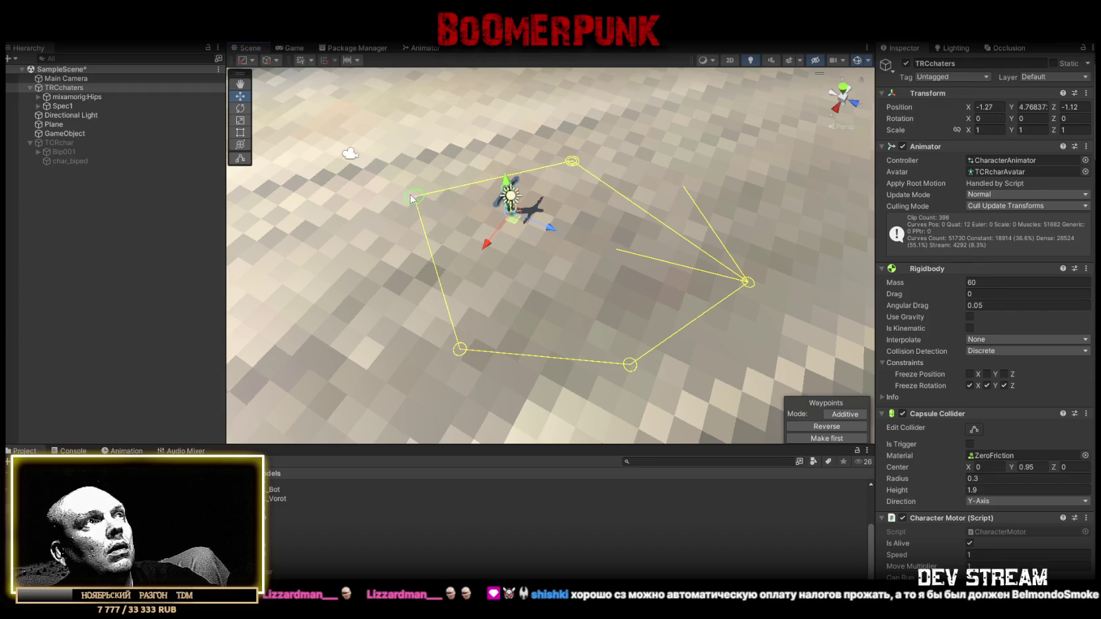
left_click_drag(415, 197, 381, 174)
Drag the bottom-left, top and right waypoints outward into a wider five-point loop
left_click_drag(458, 349, 393, 358)
left_click_drag(573, 160, 581, 131)
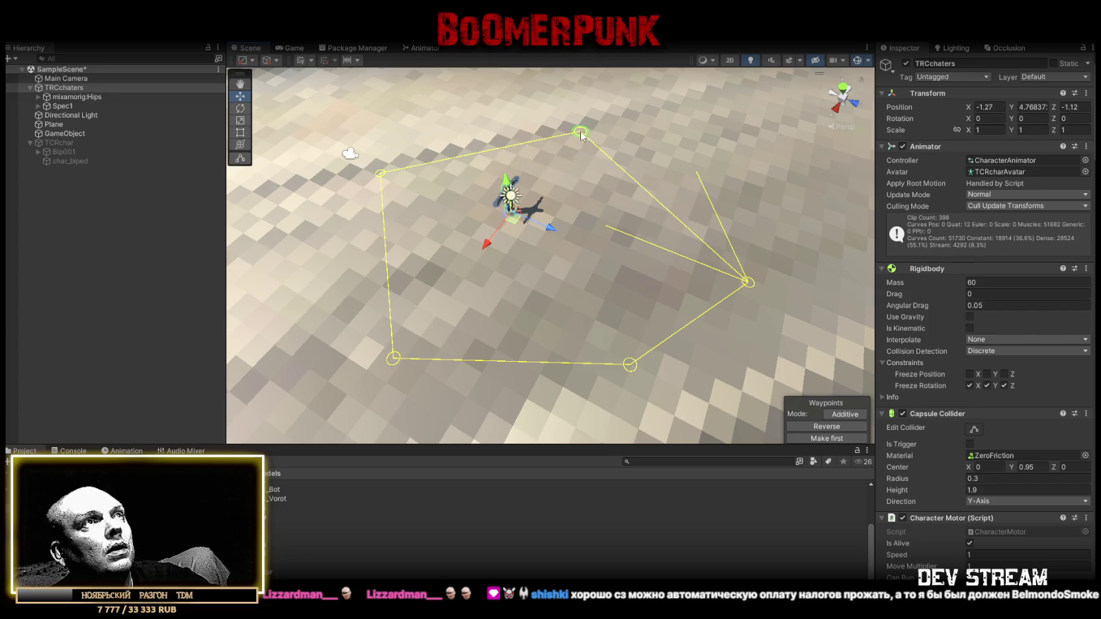
left_click(748, 281)
left_click_drag(748, 282, 760, 262)
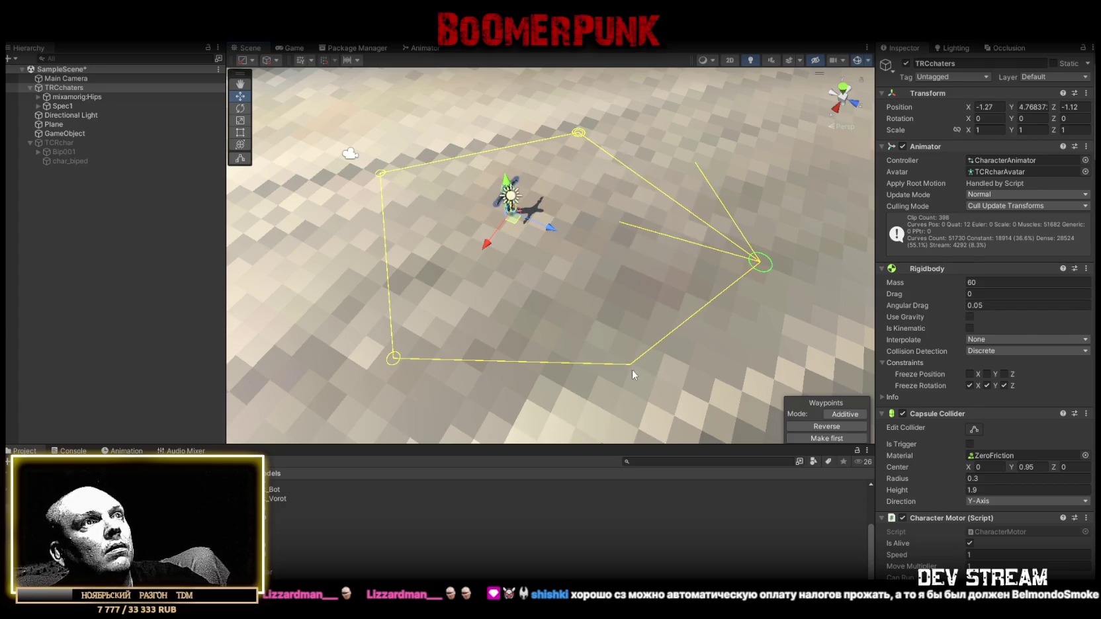
left_click(633, 369)
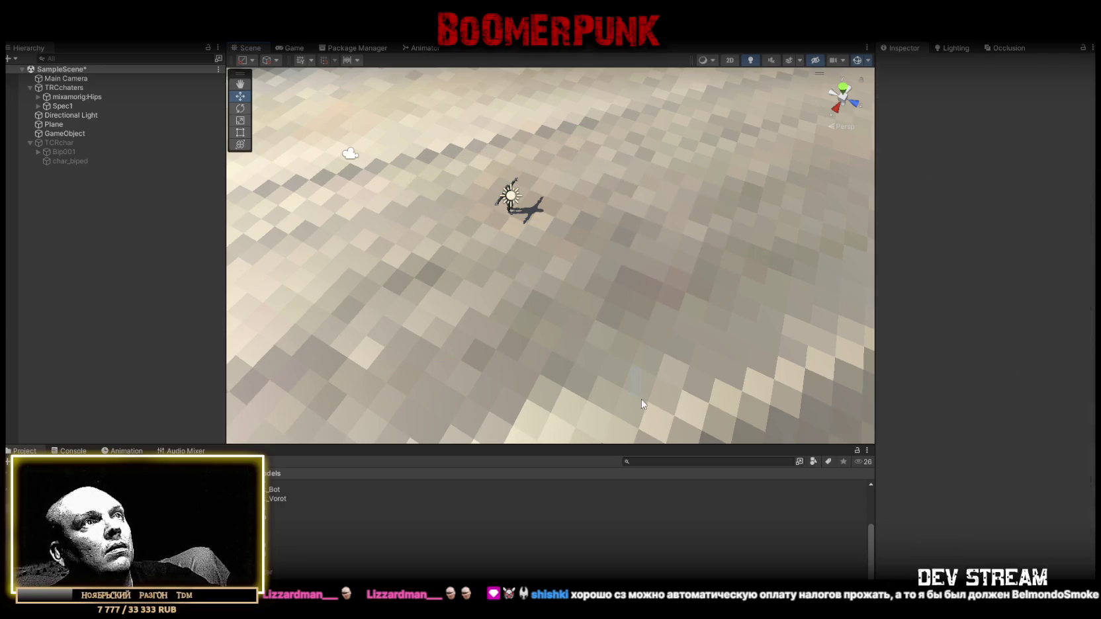
left_click(74, 88)
key("f")
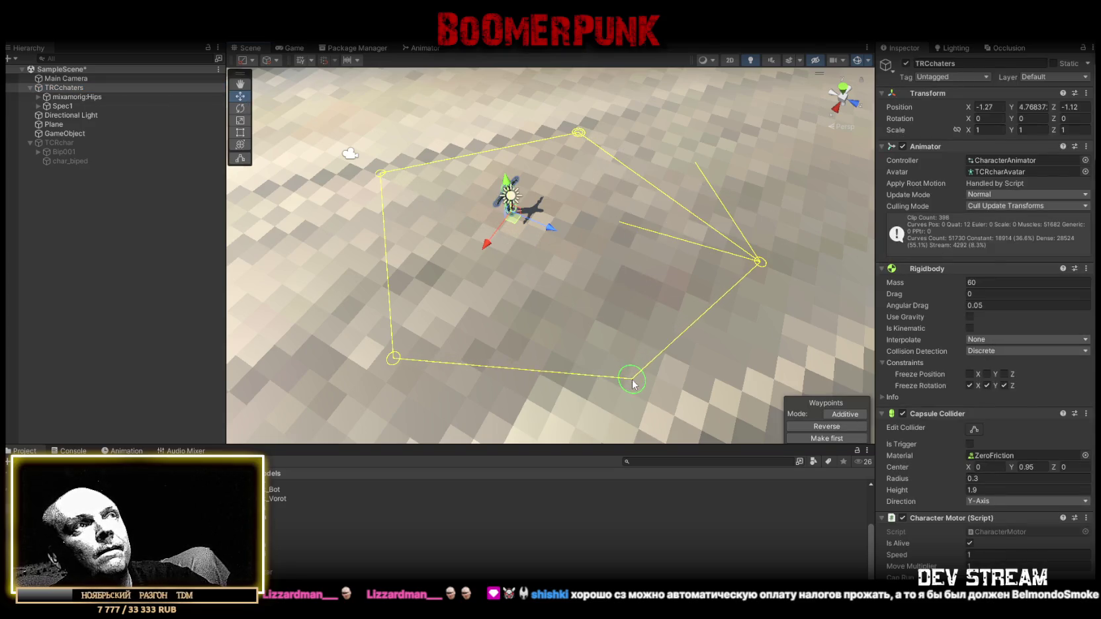
scroll(457, 210, "up", 5)
scroll(457, 210, "up", 3)
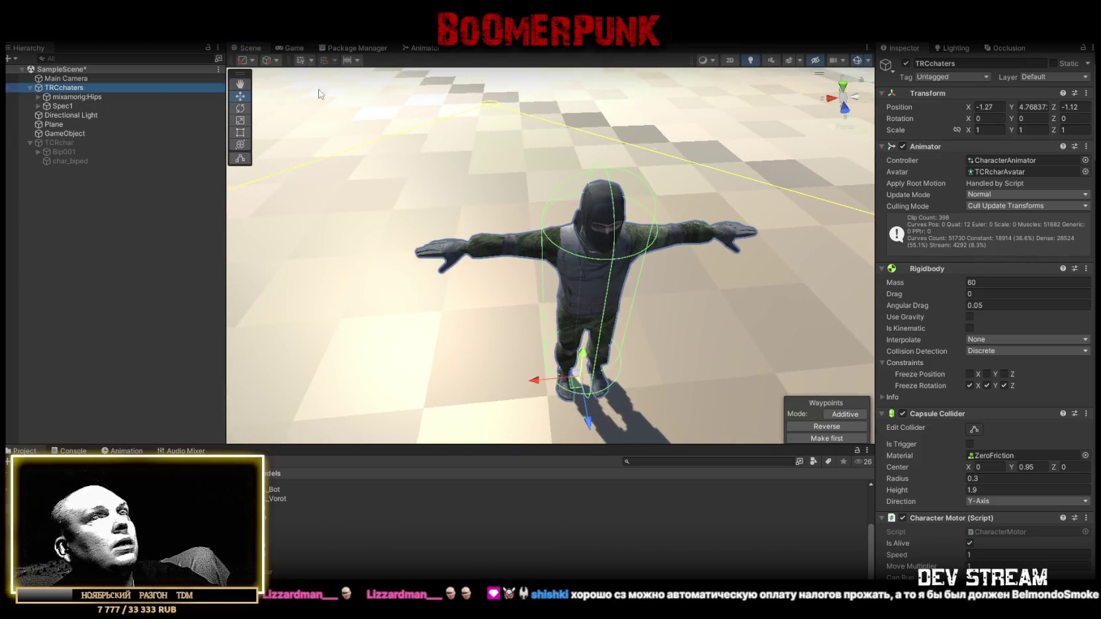
Fold the Rigidbody, Capsule Collider, Character Motor and Platform components, keeping Character Health expanded
scroll(1008, 361, "down", 3)
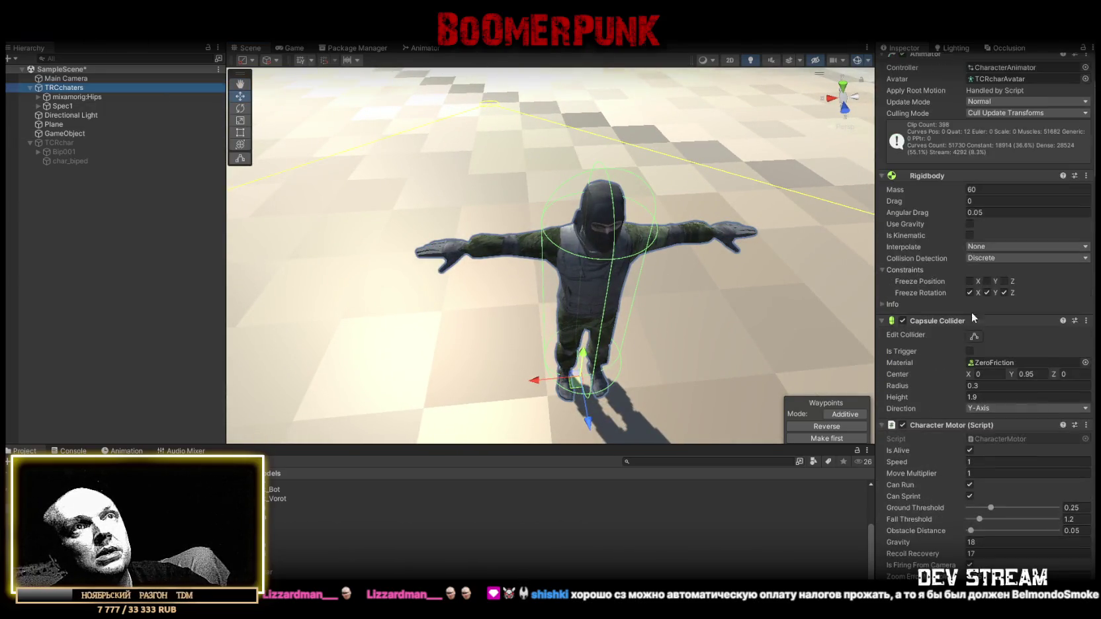
left_click(887, 176)
left_click(890, 188)
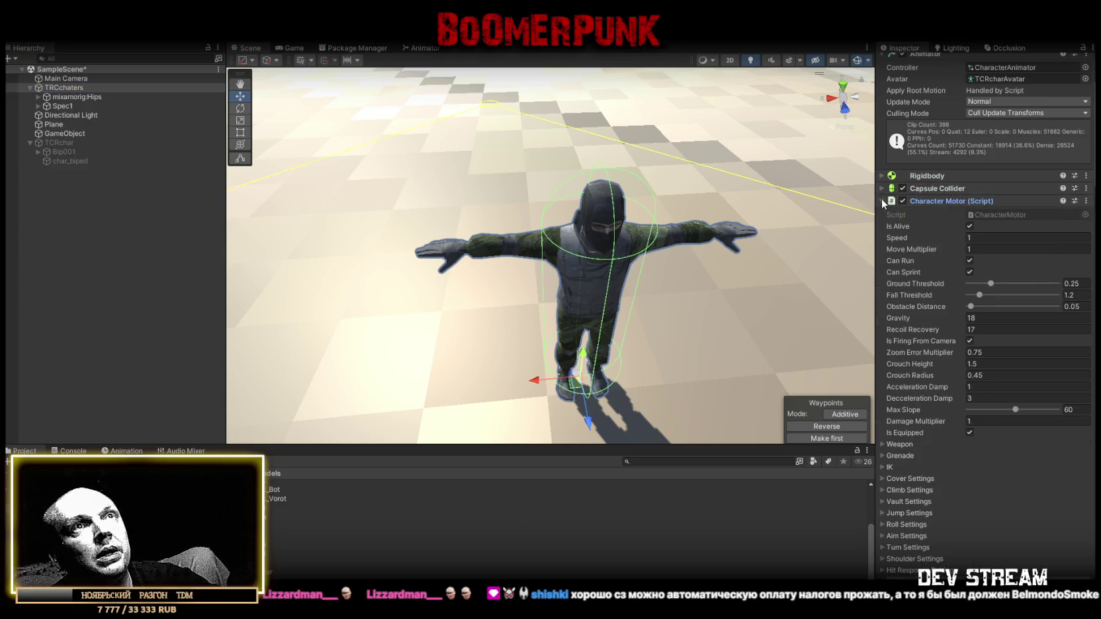
left_click(882, 199)
left_click(882, 200)
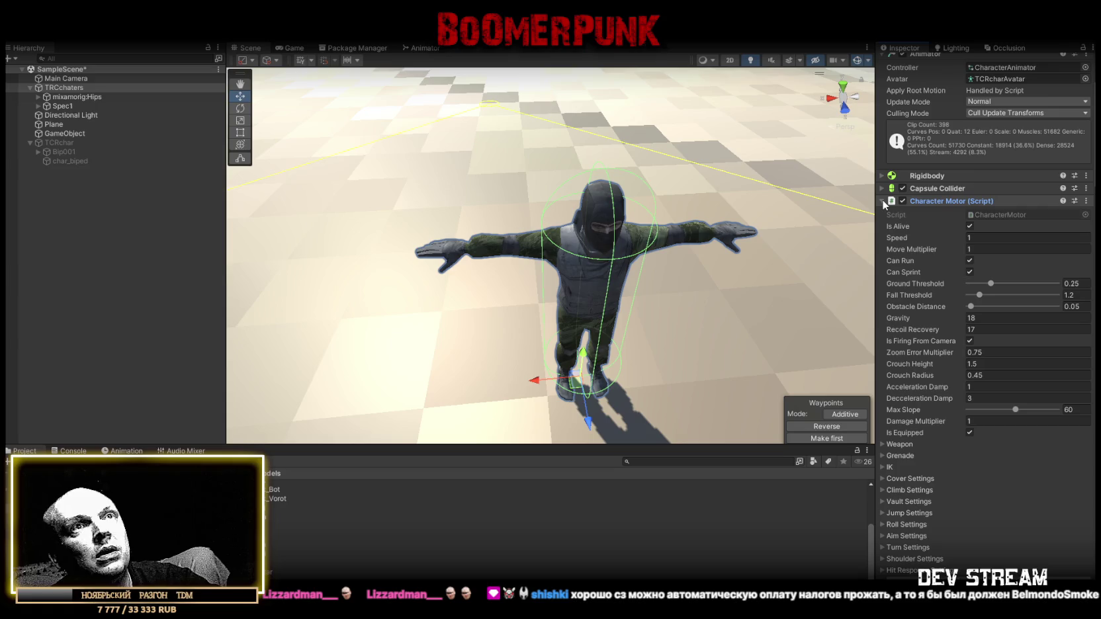
left_click(882, 199)
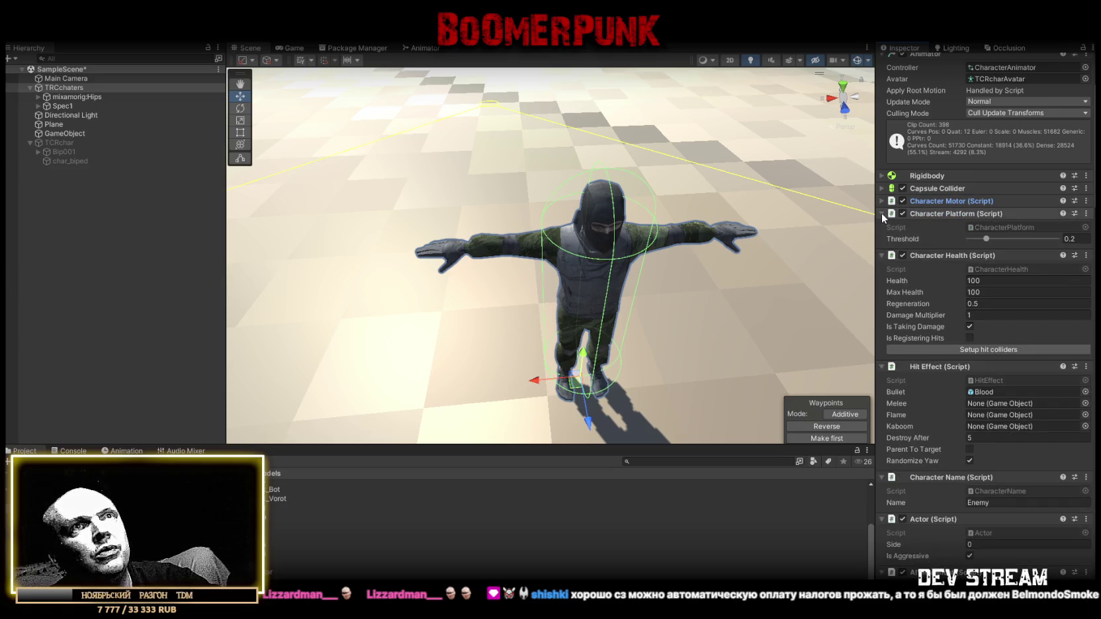
left_click(883, 213)
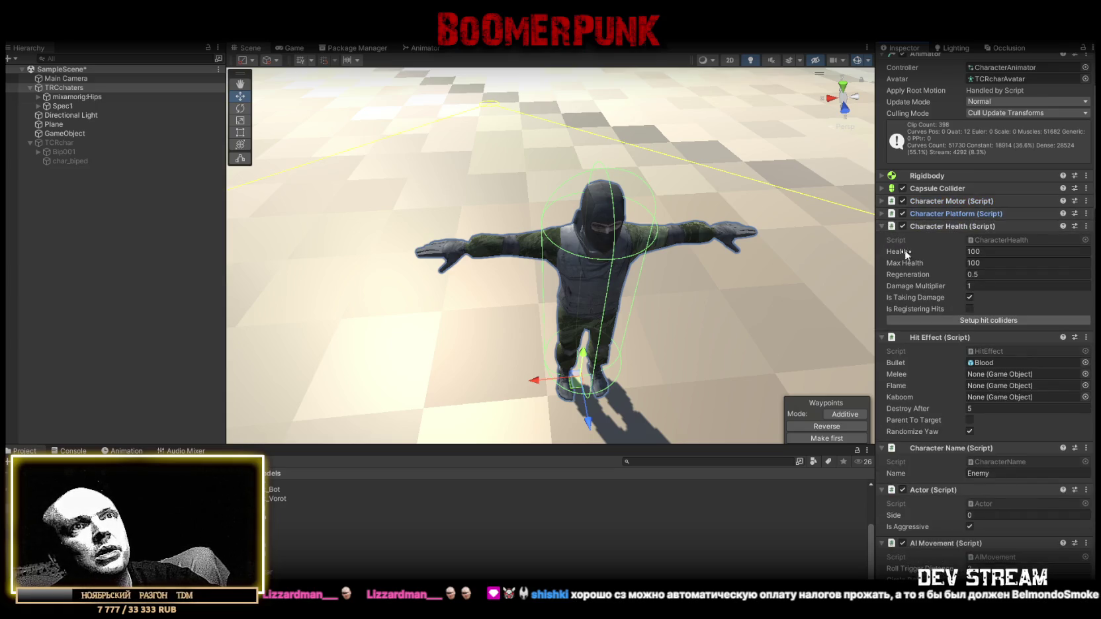
left_click(880, 225)
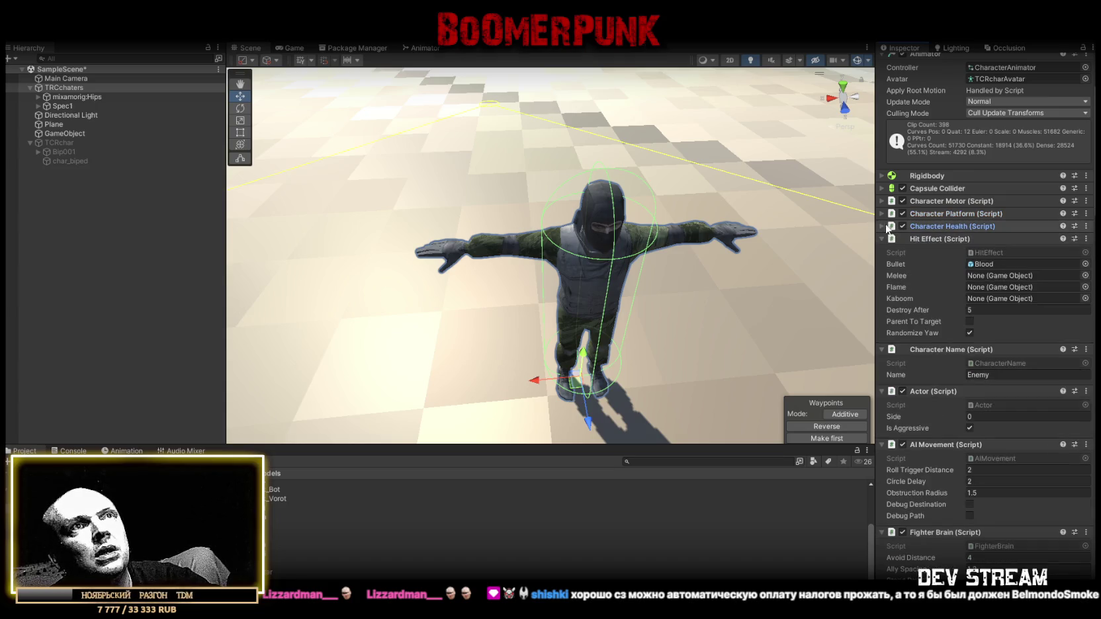
left_click(884, 226)
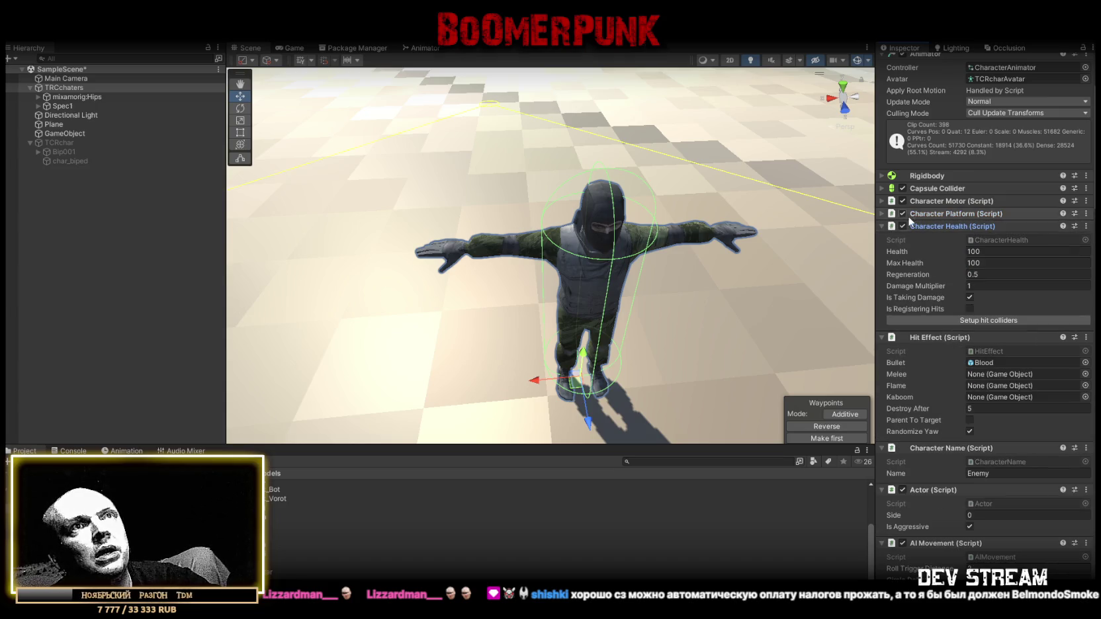
Run Setup hit colliders to add HitBox capsules, leaving Is Registering Hits off
left_click(970, 320)
left_click_drag(734, 252, 758, 262)
left_click(977, 334)
left_click_drag(701, 219, 652, 195)
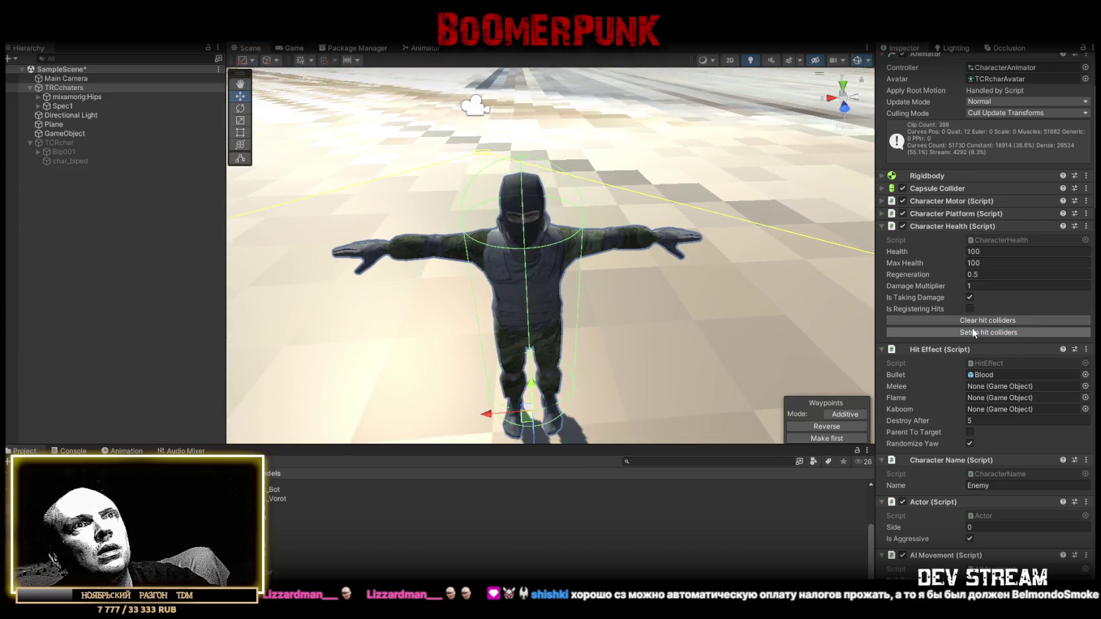
left_click(971, 320)
left_click(971, 322)
scroll(771, 115, "up", 3)
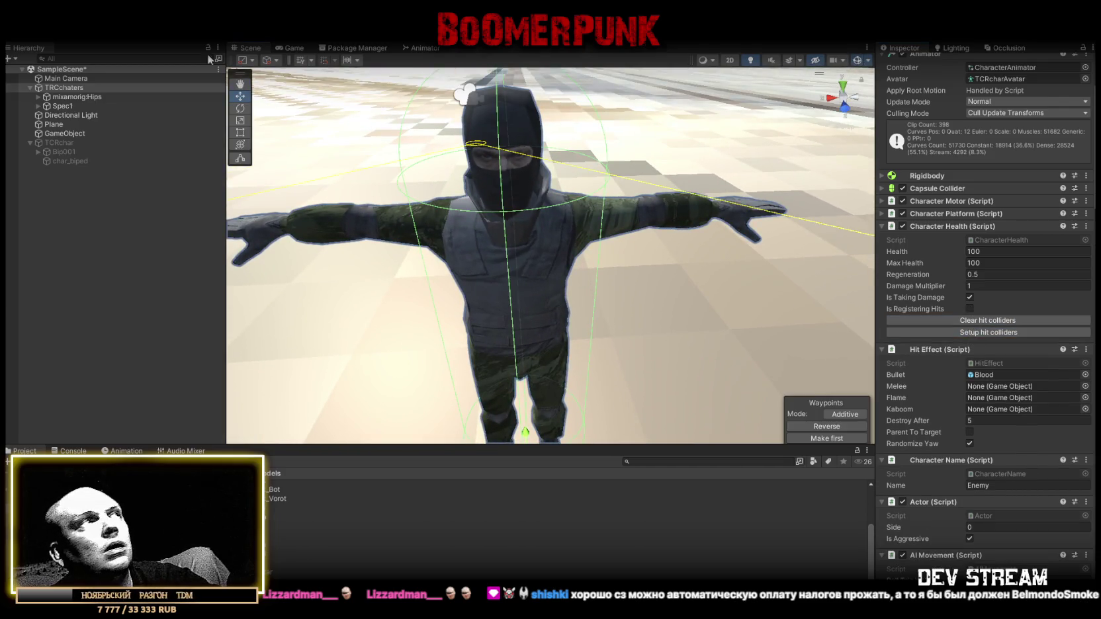
Expand the mixamorig:Hips bone chain in the Hierarchy
left_click(38, 106)
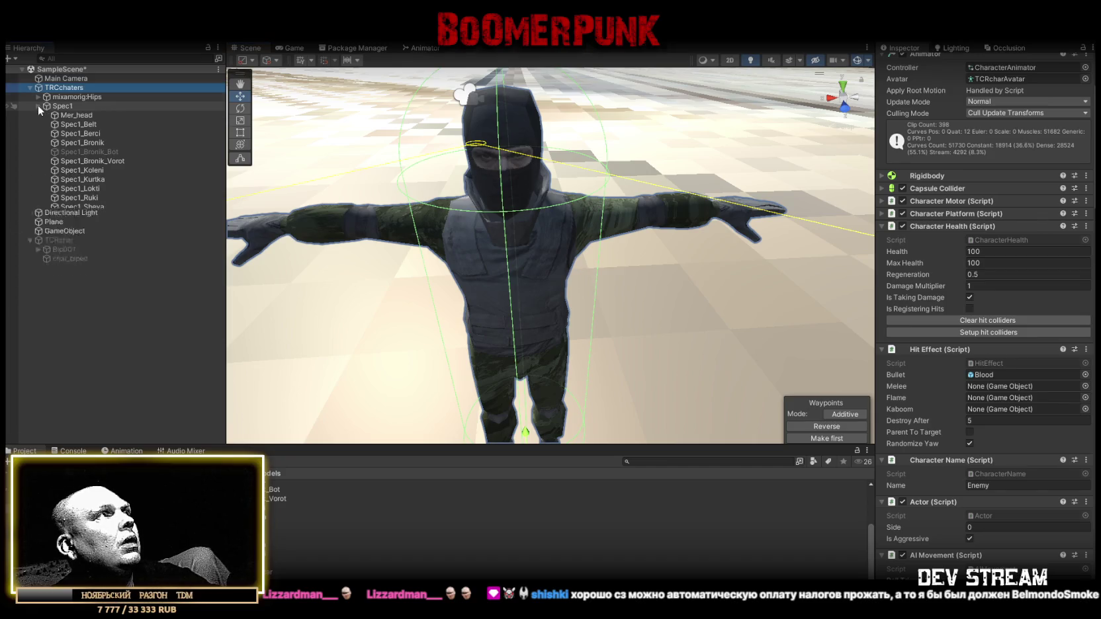
left_click(38, 105)
left_click(43, 97)
left_click(38, 96)
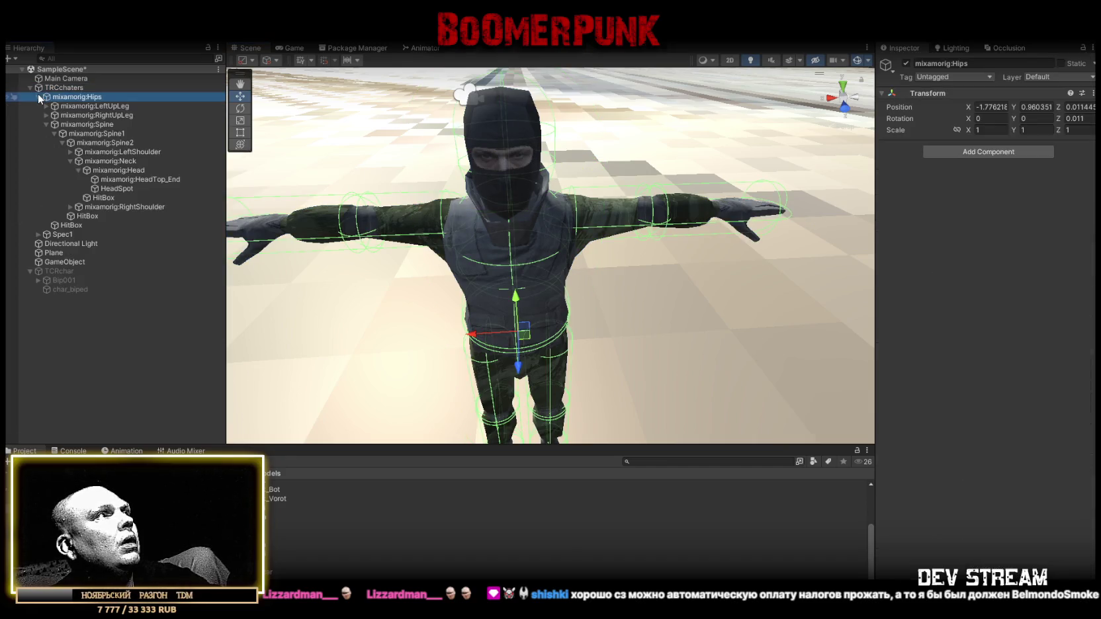
Parent the head HitBox to HeadSpot and move its capsule onto the soldier's head
left_click(104, 200)
mouse_move(444, 161)
left_mouse_down()
mouse_move(180, 124)
mouse_move(199, 140)
mouse_move(178, 148)
left_mouse_up()
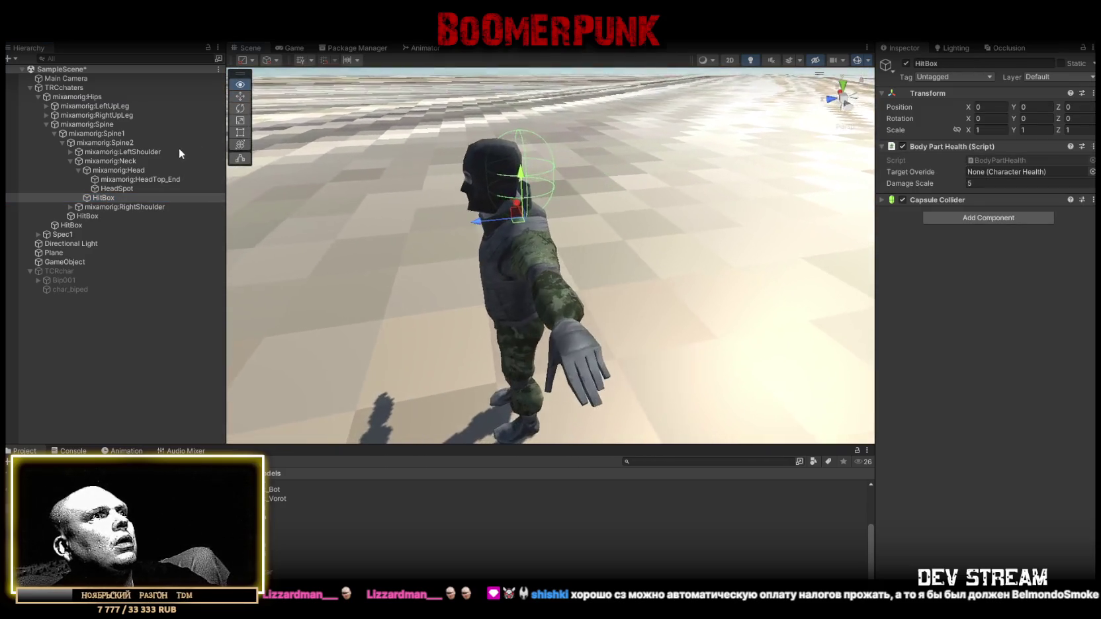
double_click(64, 88)
mouse_move(379, 180)
left_mouse_down()
mouse_move(343, 192)
mouse_move(624, 119)
mouse_move(455, 143)
mouse_move(225, 144)
left_mouse_up()
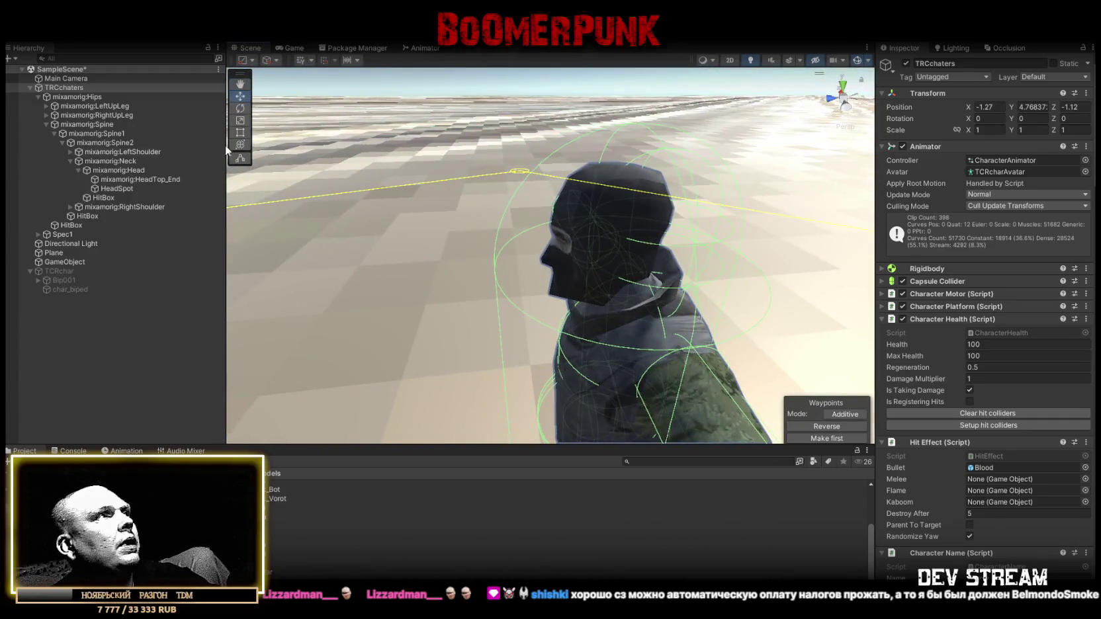
left_click(101, 198)
left_click_drag(112, 188, 110, 190)
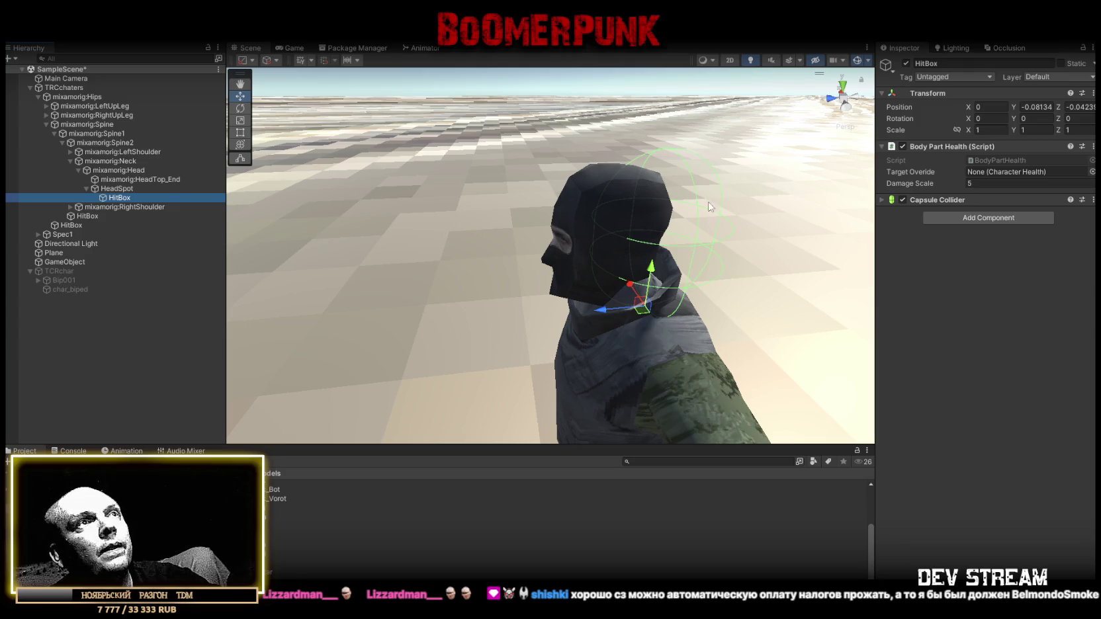
mouse_move(616, 308)
left_mouse_down()
mouse_move(579, 309)
mouse_move(625, 286)
left_mouse_up()
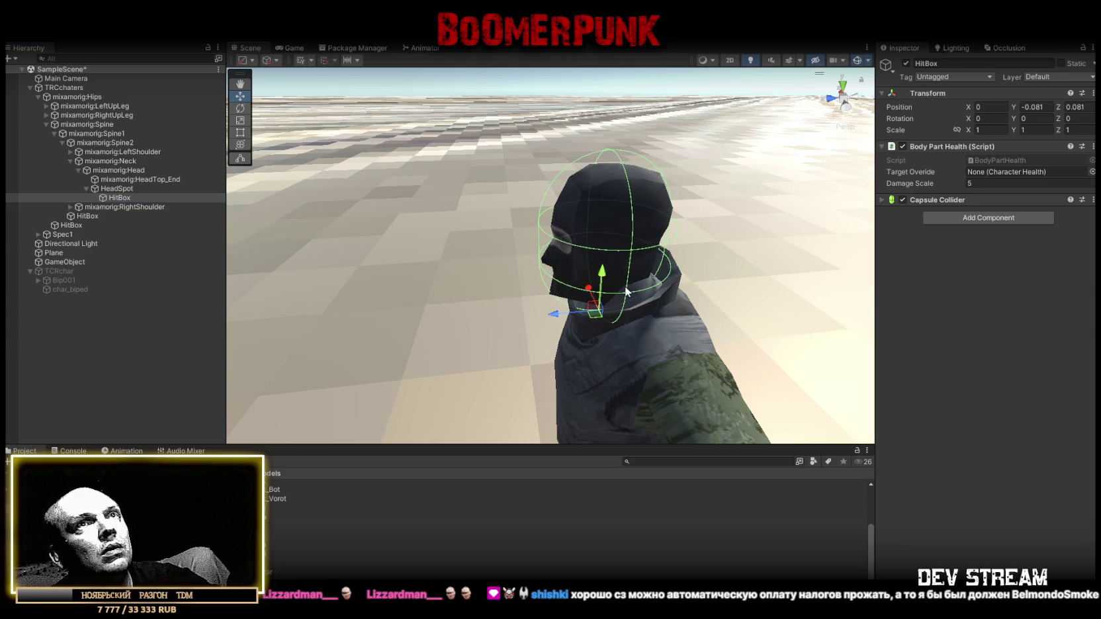
left_click(881, 199)
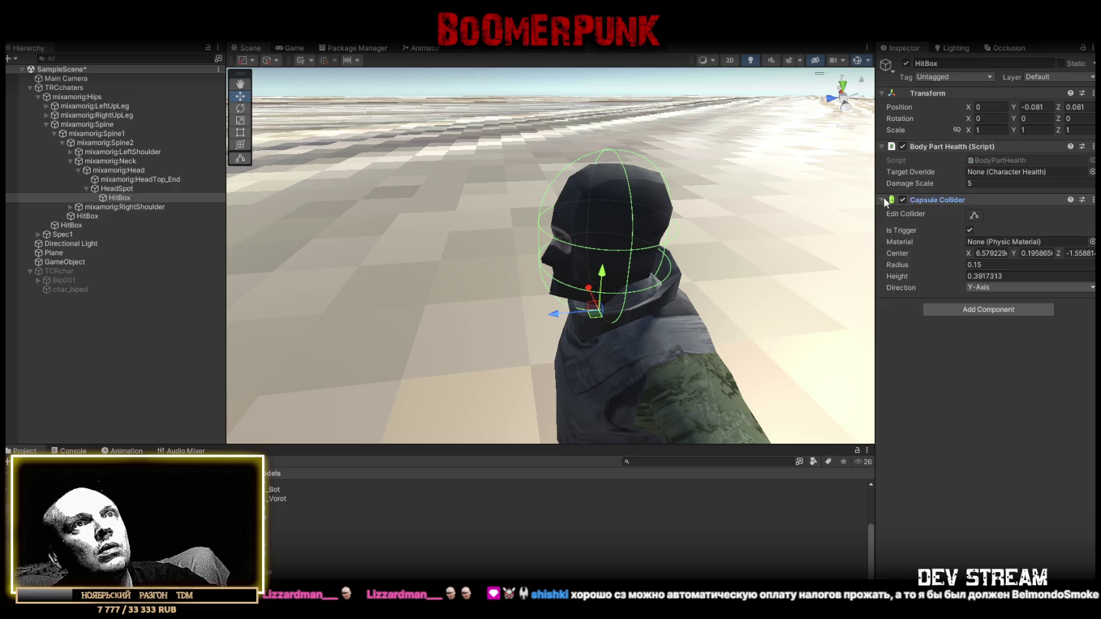
Set the head capsule height to 0.32 and zero the HitBox position
type("0.32")
key("Return")
left_click_drag(730, 244, 697, 183)
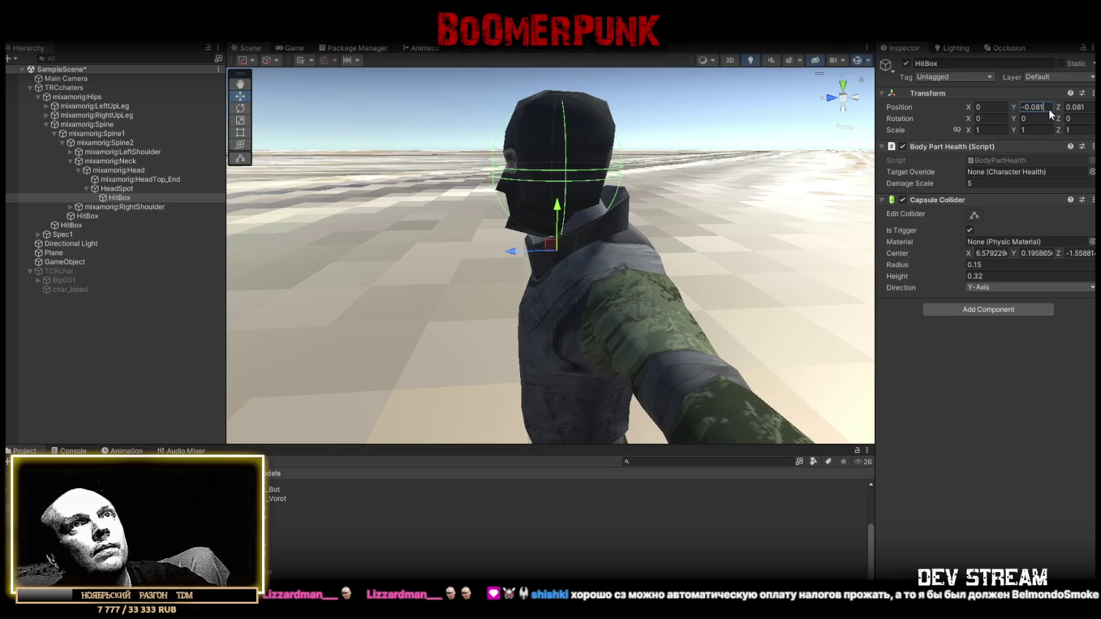
type("0")
key("Tab")
type("0")
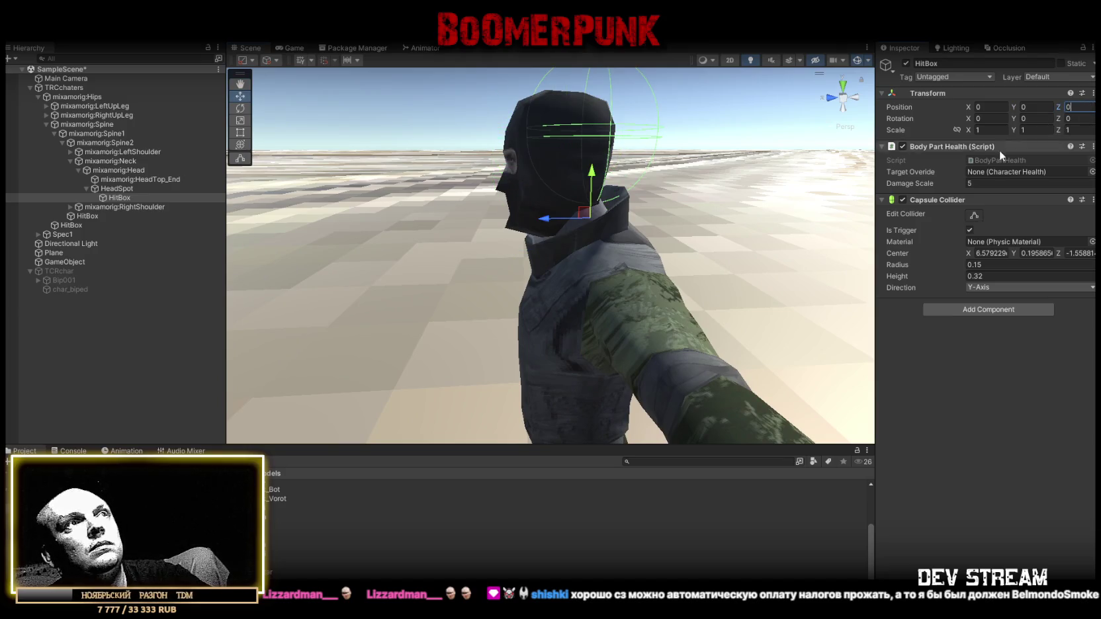
left_click_drag(968, 256, 960, 249)
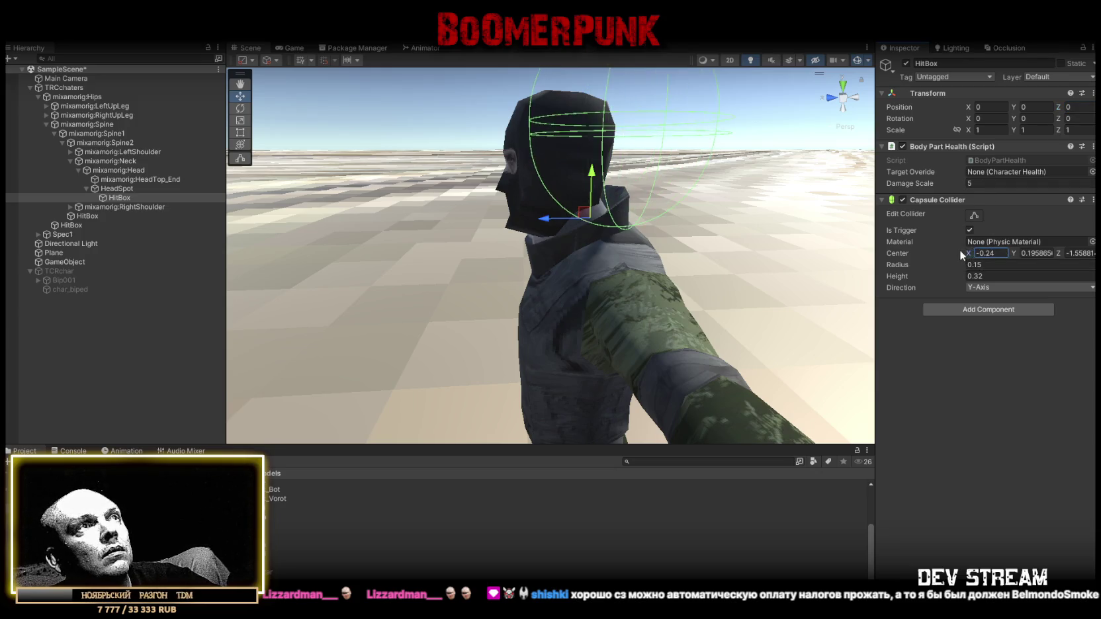
Set the capsule collider centre to 0, 0.12, 0.09
left_click(993, 250)
type("0")
key("Tab")
type("0.08")
left_click_drag(1038, 251, 1037, 252)
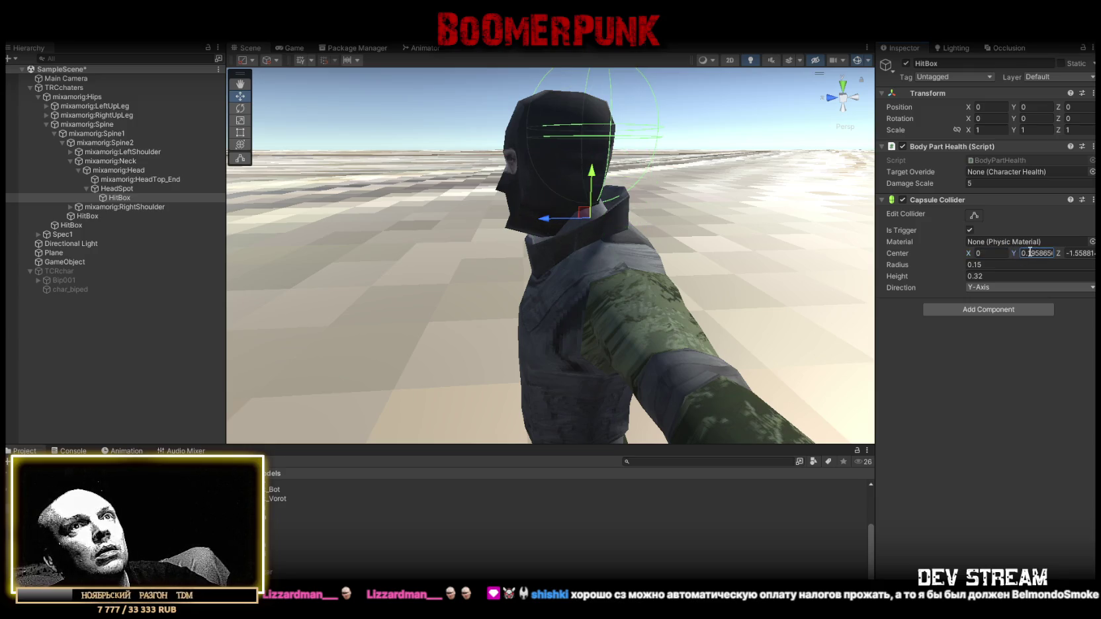
type("0")
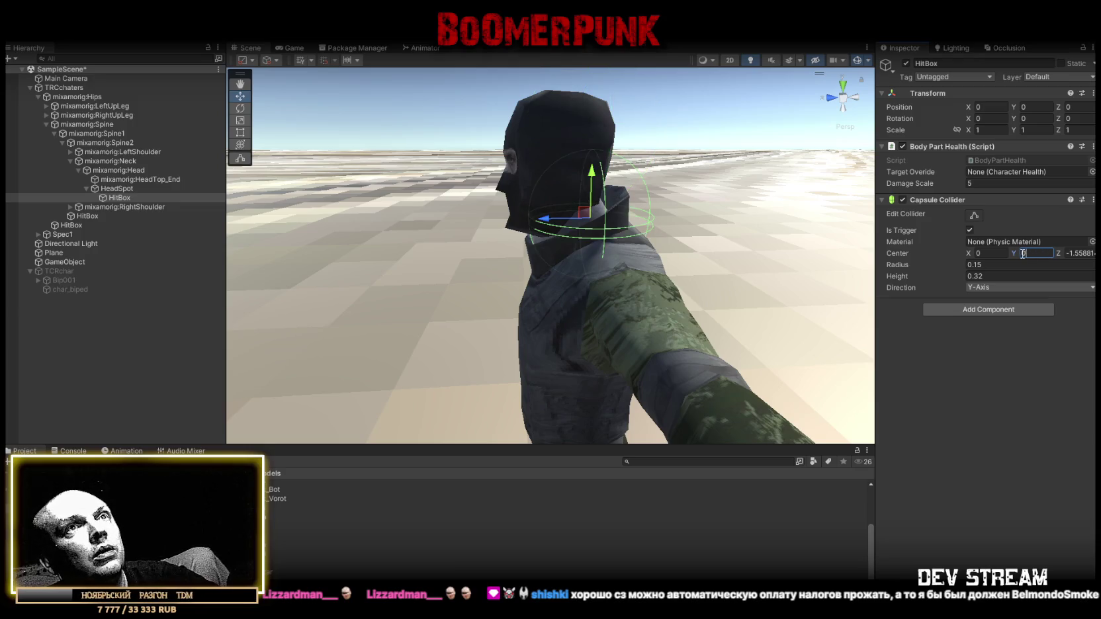
type(".15")
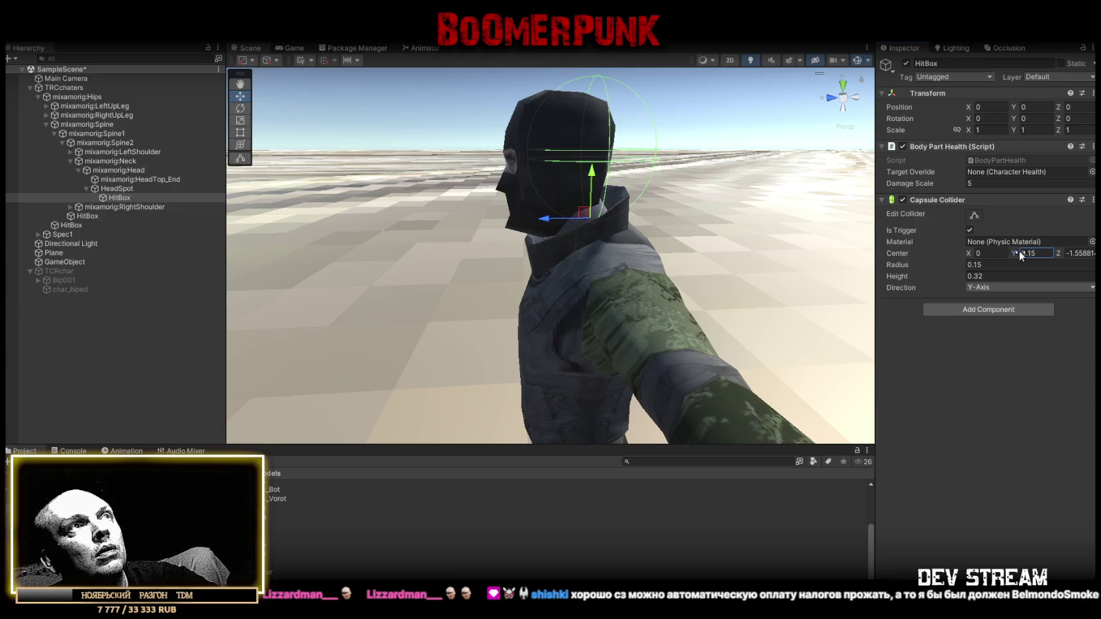
key("BackSpace")
type("4")
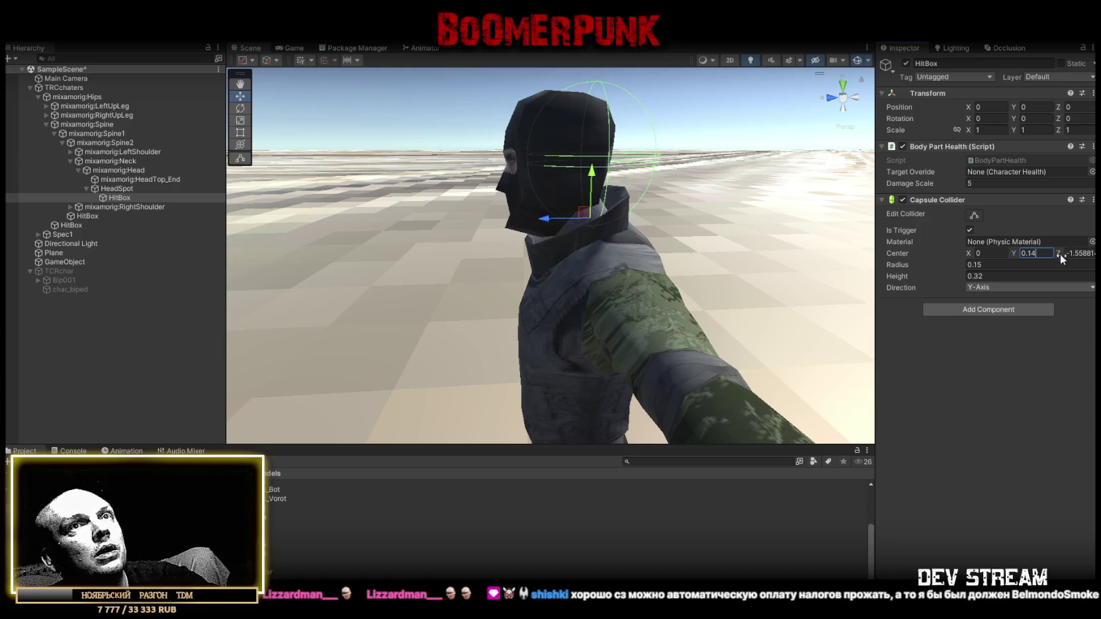
key("BackSpace")
type("2")
key("Tab")
type("0.09")
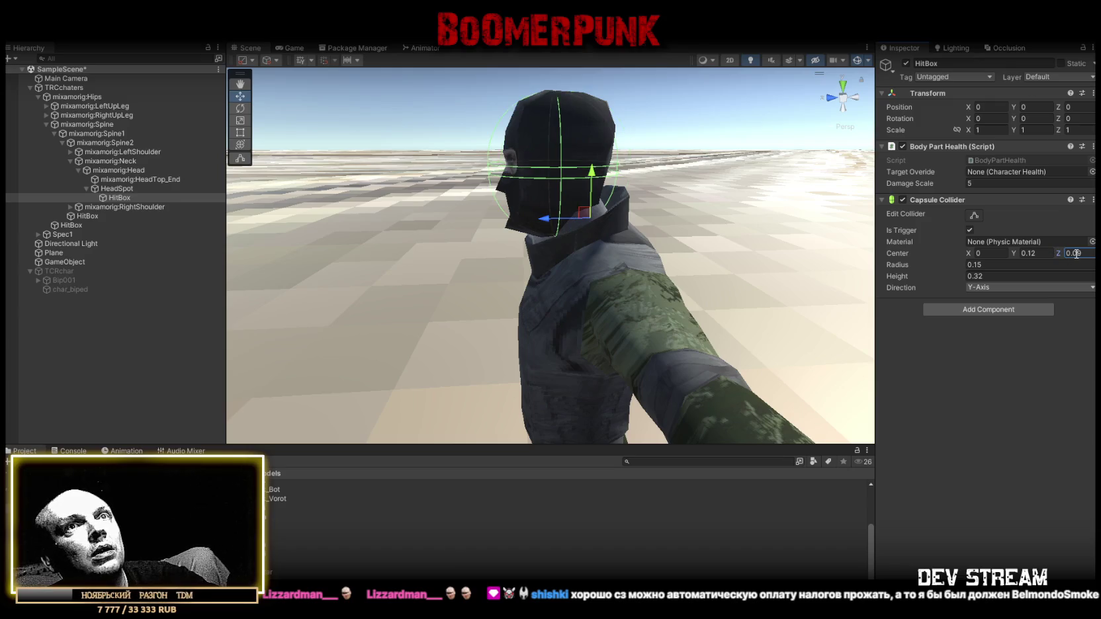
Set the capsule collider radius to 0.1
left_click(1013, 262)
left_click(977, 264)
type("0.12")
left_click_drag(806, 180, 694, 198)
scroll(694, 197, "up", 5)
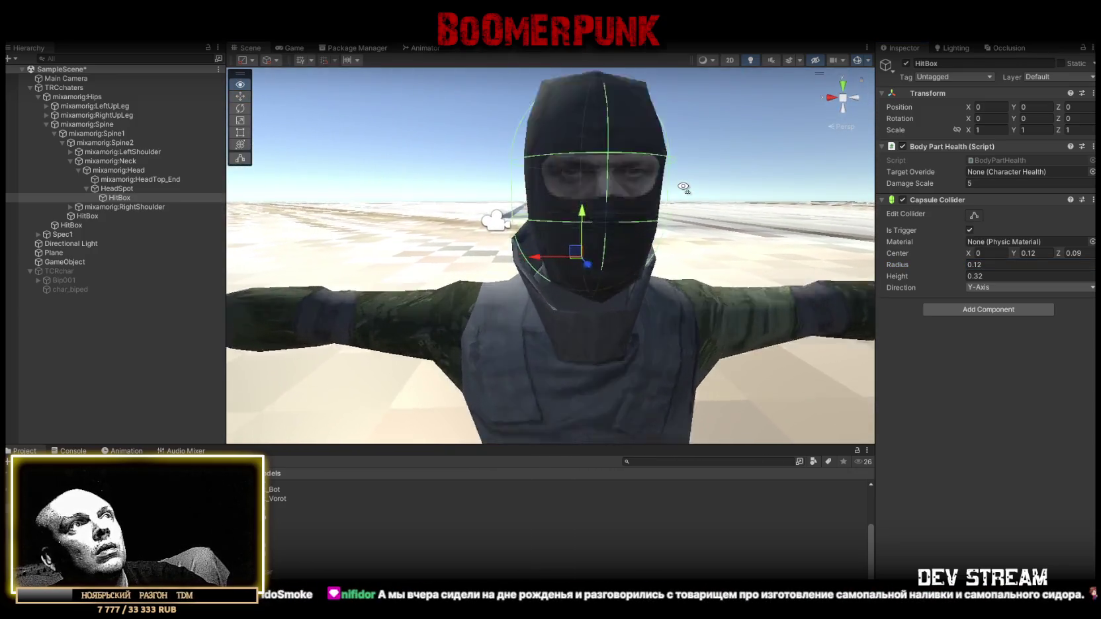
type("0.1")
mouse_move(662, 251)
left_mouse_down()
mouse_move(424, 242)
mouse_move(827, 232)
left_mouse_up()
Set the Body Part Health Damage Scale to 25
left_click(976, 178)
type("25")
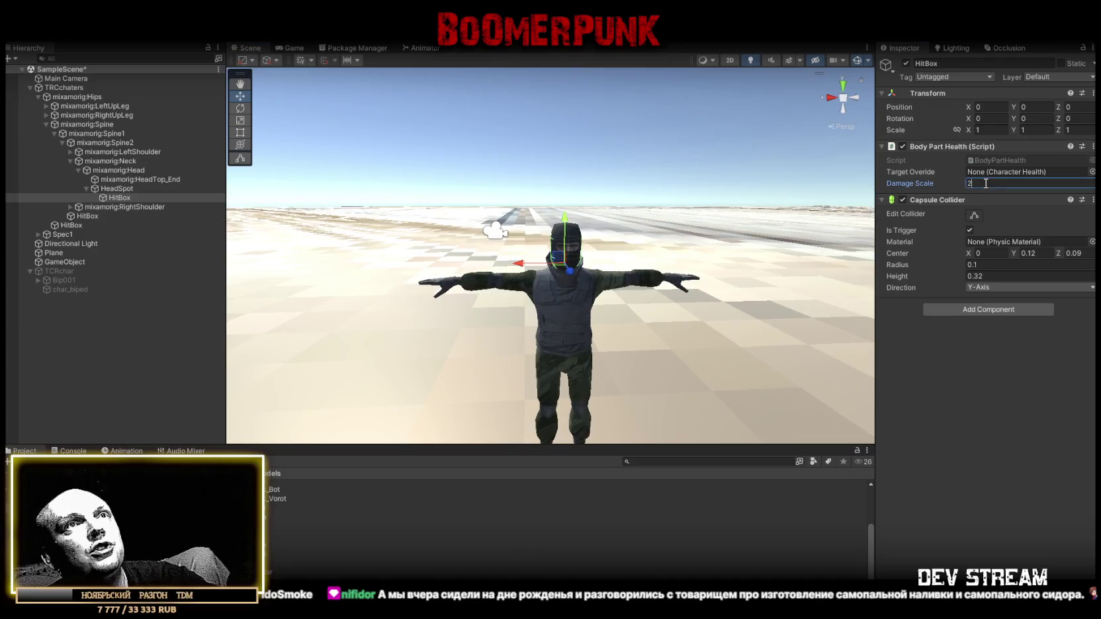
scroll(596, 258, "down", 3)
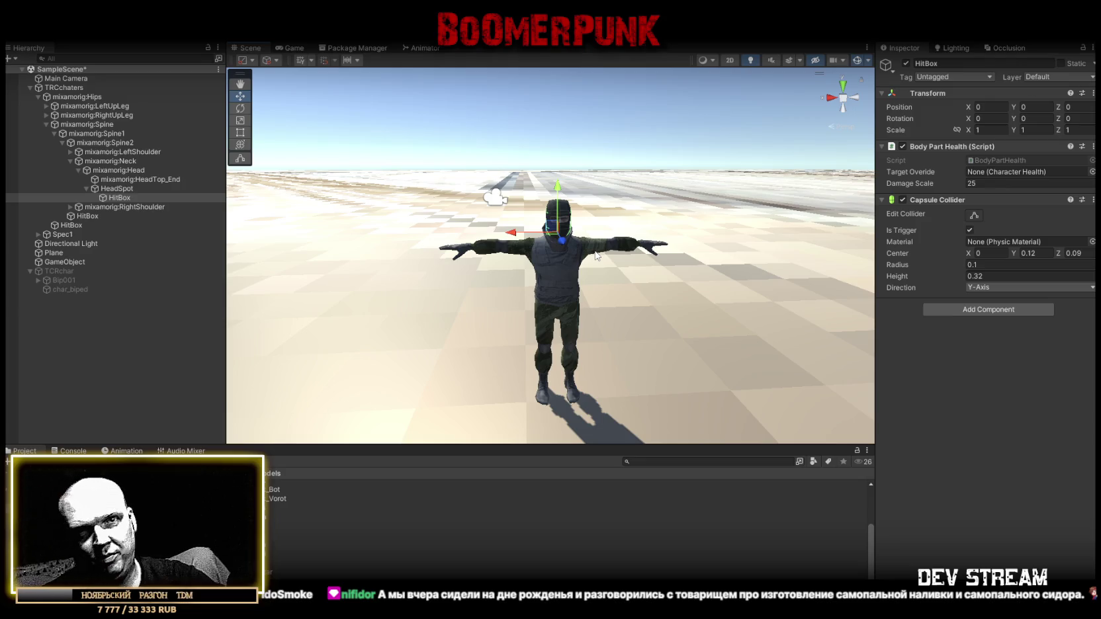
left_click_drag(531, 200, 749, 253)
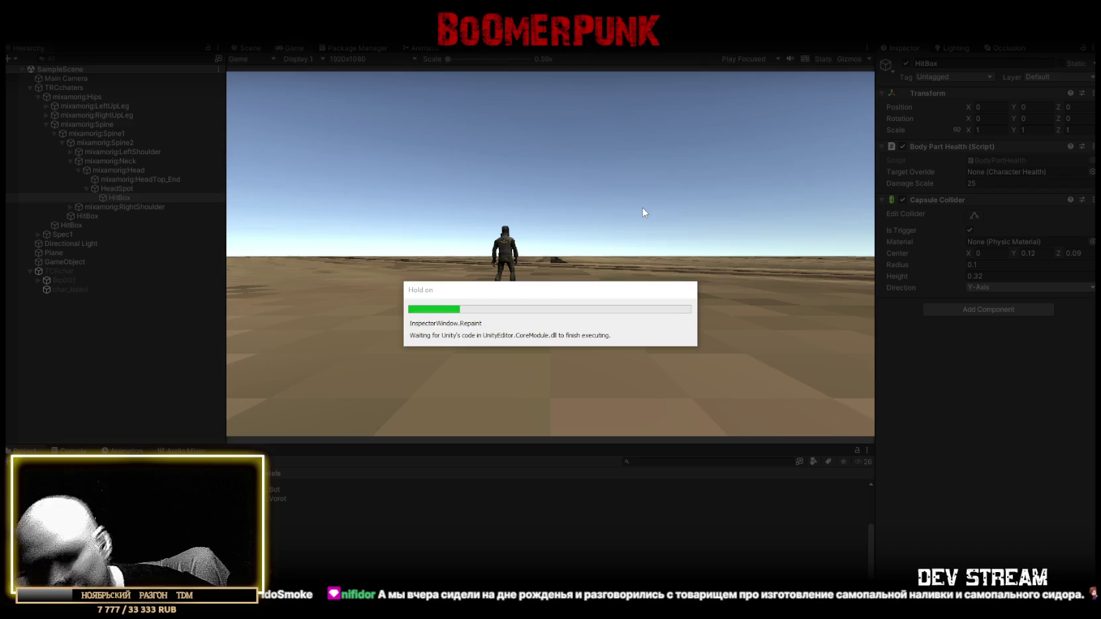
Watch TRCchaters walk the yellow waypoint loop in the Scene view, then exit Play mode
left_click(250, 47)
mouse_move(505, 169)
left_mouse_down()
mouse_move(660, 198)
mouse_move(478, 220)
mouse_move(123, 136)
left_mouse_up()
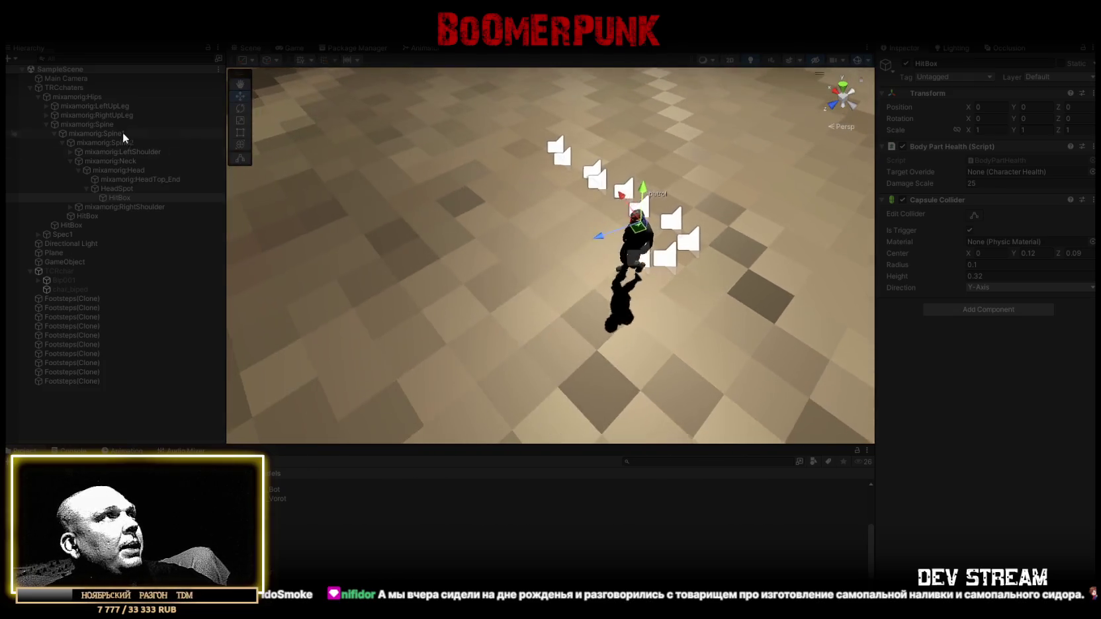
left_click(62, 88)
key("f")
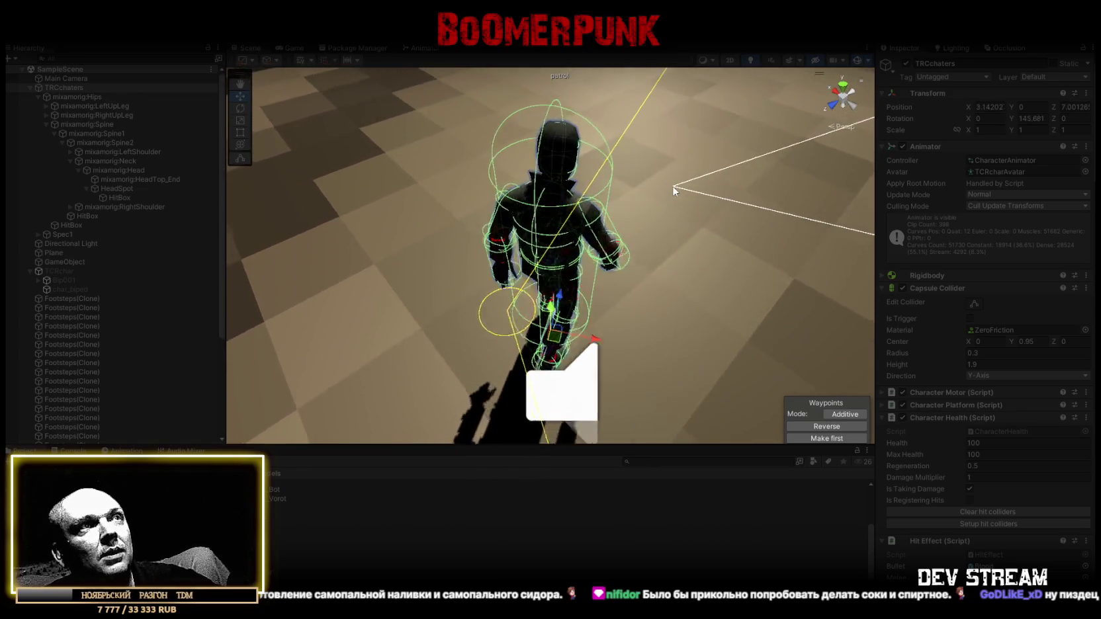
mouse_move(673, 185)
left_mouse_down()
mouse_move(914, 136)
mouse_move(990, 145)
mouse_move(1004, 162)
left_mouse_up()
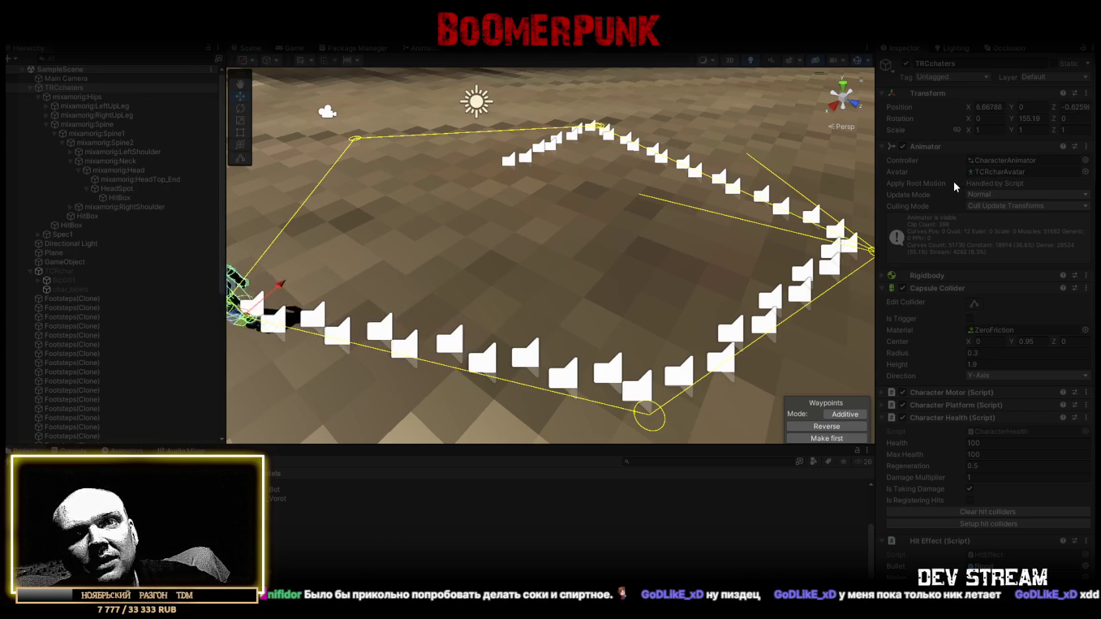
mouse_move(600, 210)
left_mouse_down()
mouse_move(516, 198)
mouse_move(405, 230)
mouse_move(654, 239)
mouse_move(691, 200)
mouse_move(669, 200)
mouse_move(632, 202)
mouse_move(746, 206)
mouse_move(812, 227)
mouse_move(728, 219)
left_mouse_up()
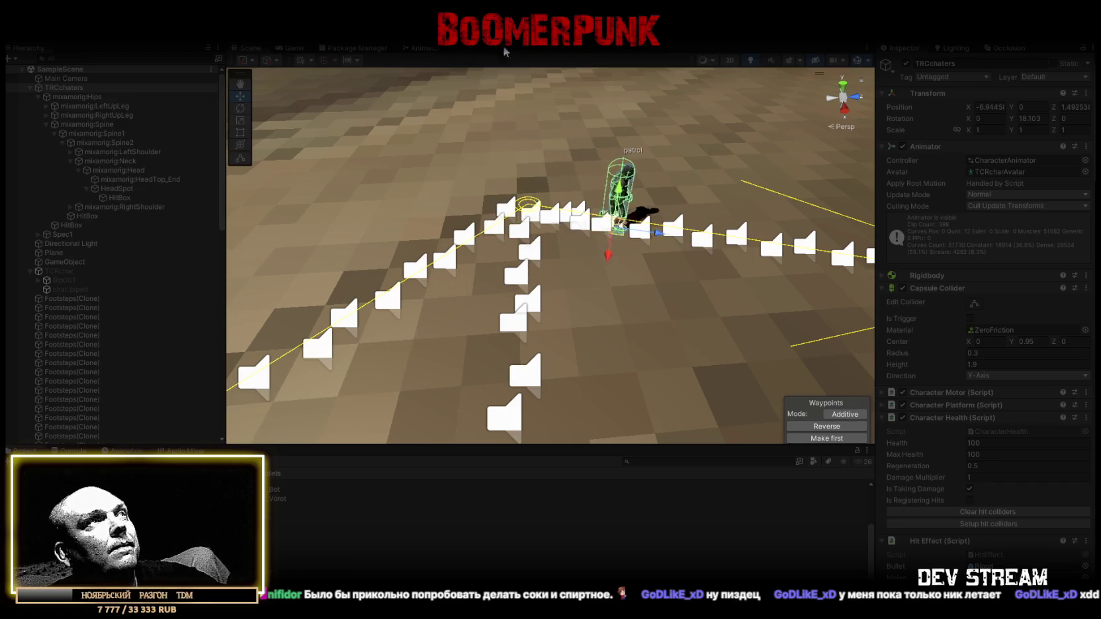
key("ctrl+p")
Fold up the Character Health component in the Inspector
mouse_move(478, 160)
left_mouse_down()
mouse_move(545, 168)
mouse_move(595, 198)
left_mouse_up()
left_click(881, 411)
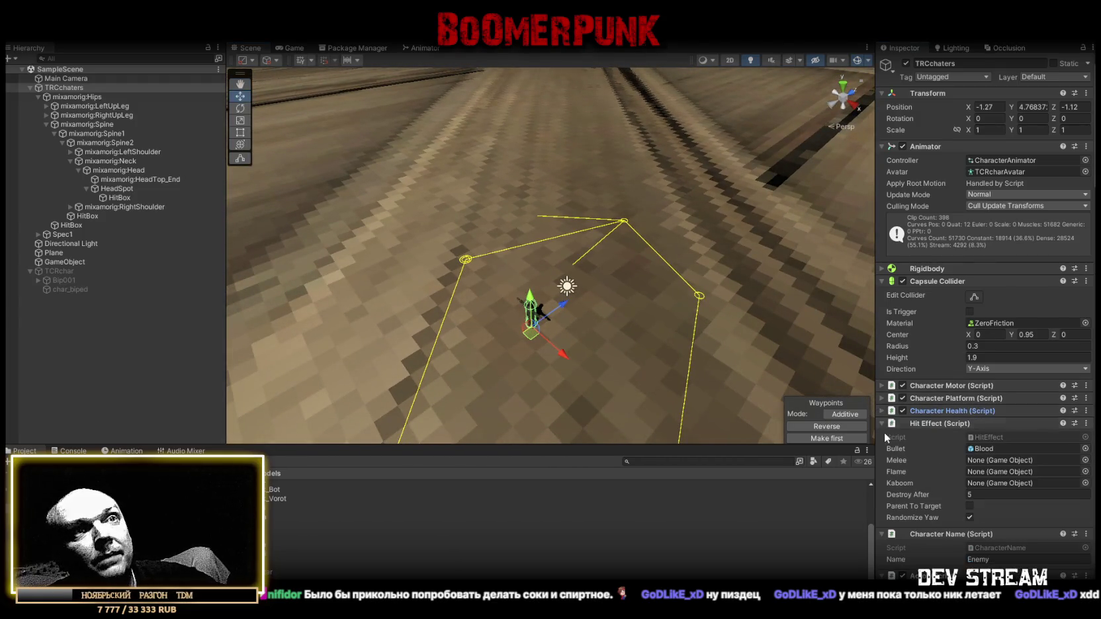
scroll(933, 476, "down", 2)
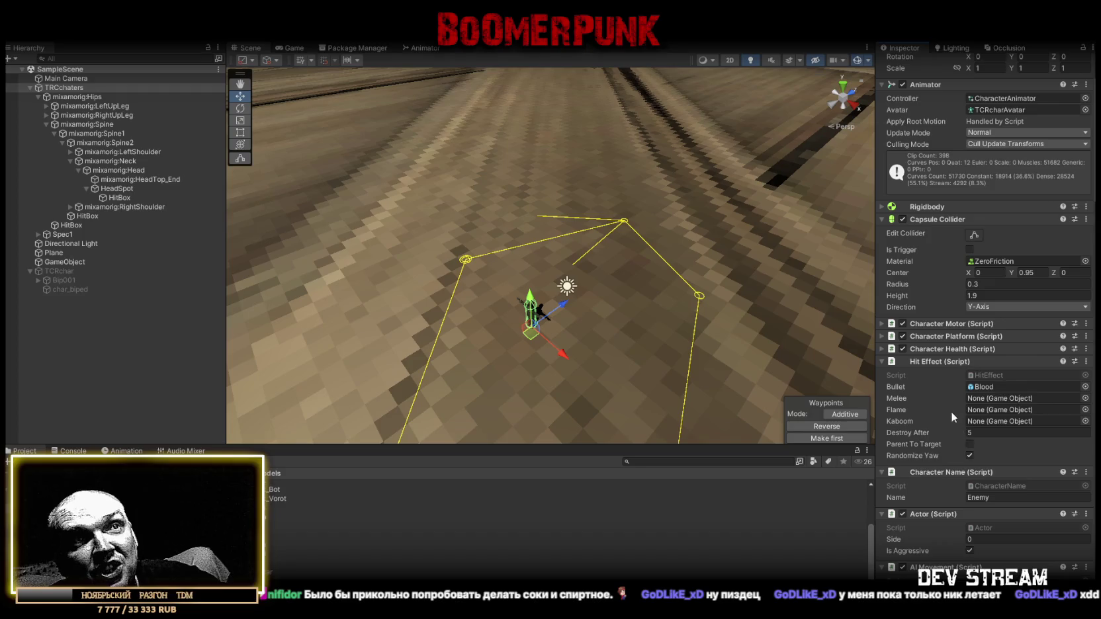
scroll(923, 396, "down", 2)
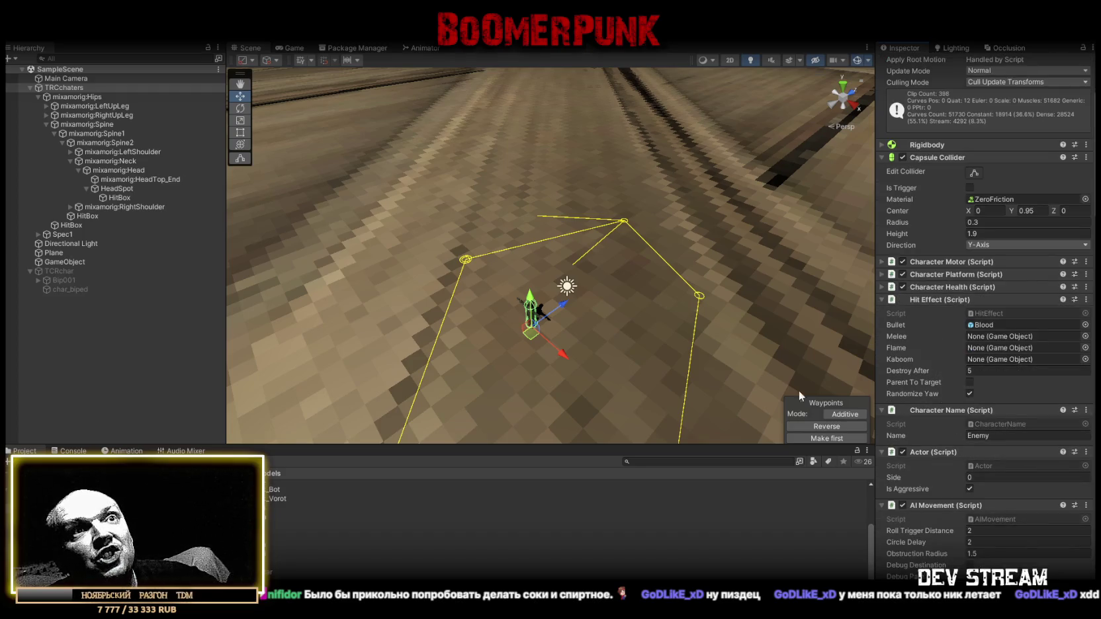
Name the character Enemy, edit its Actor Side, and collapse the Hips bone branch
left_click(997, 434)
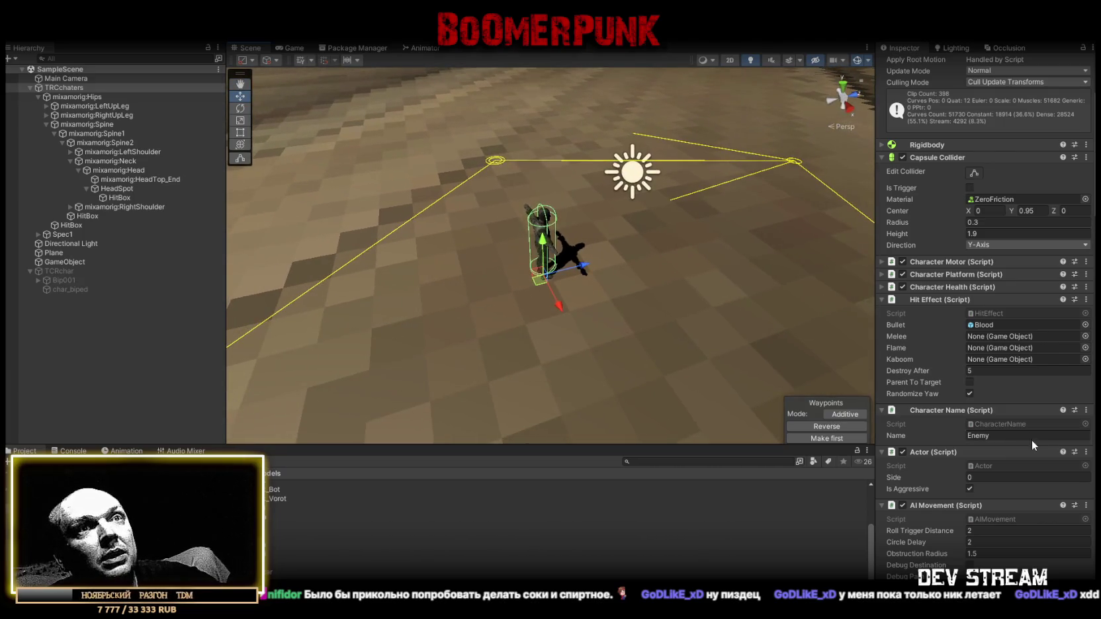
left_click(1000, 478)
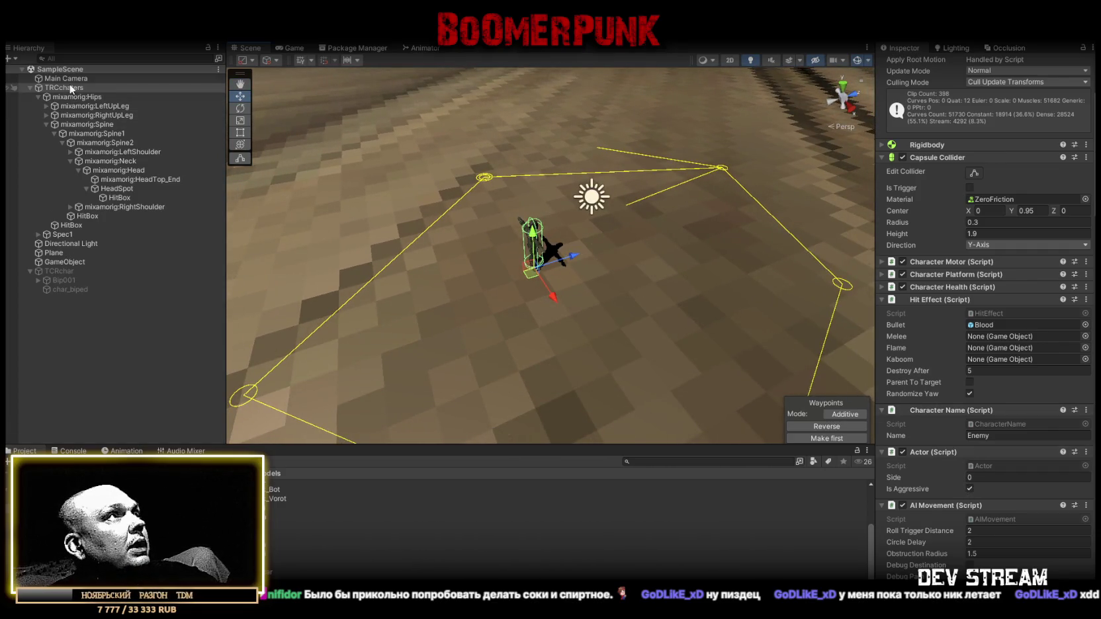
left_click_drag(569, 218, 569, 204)
key("f")
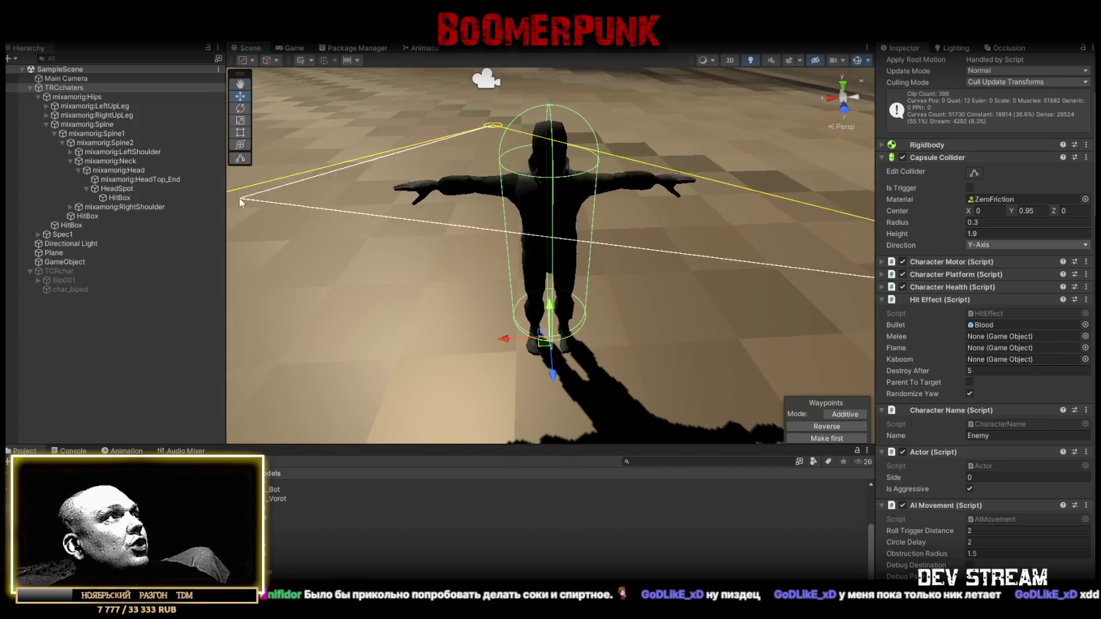
left_click(37, 97)
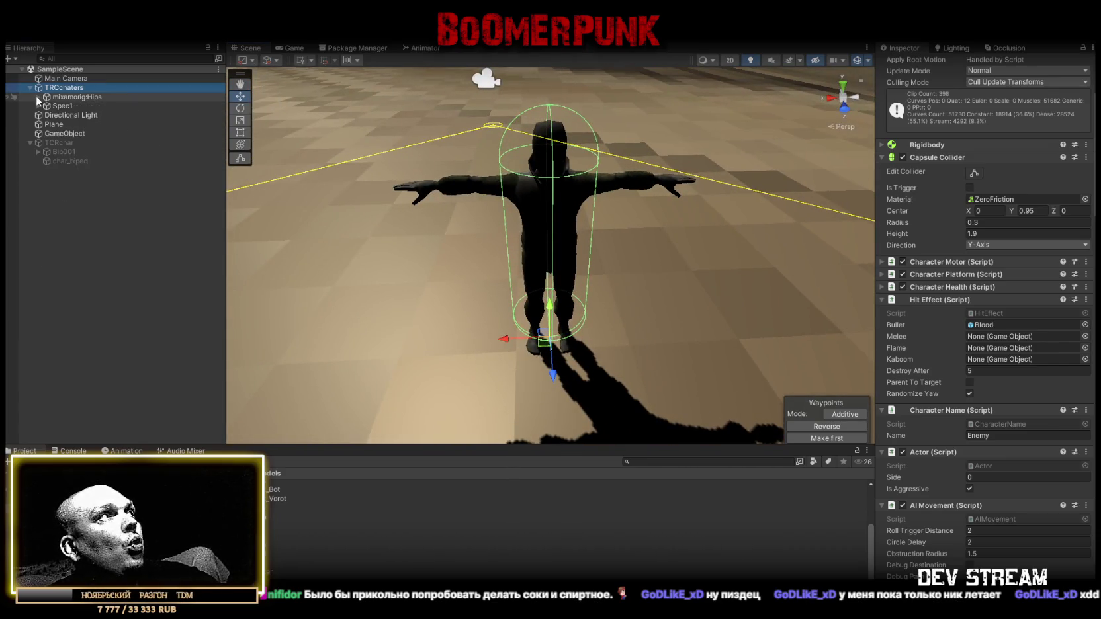
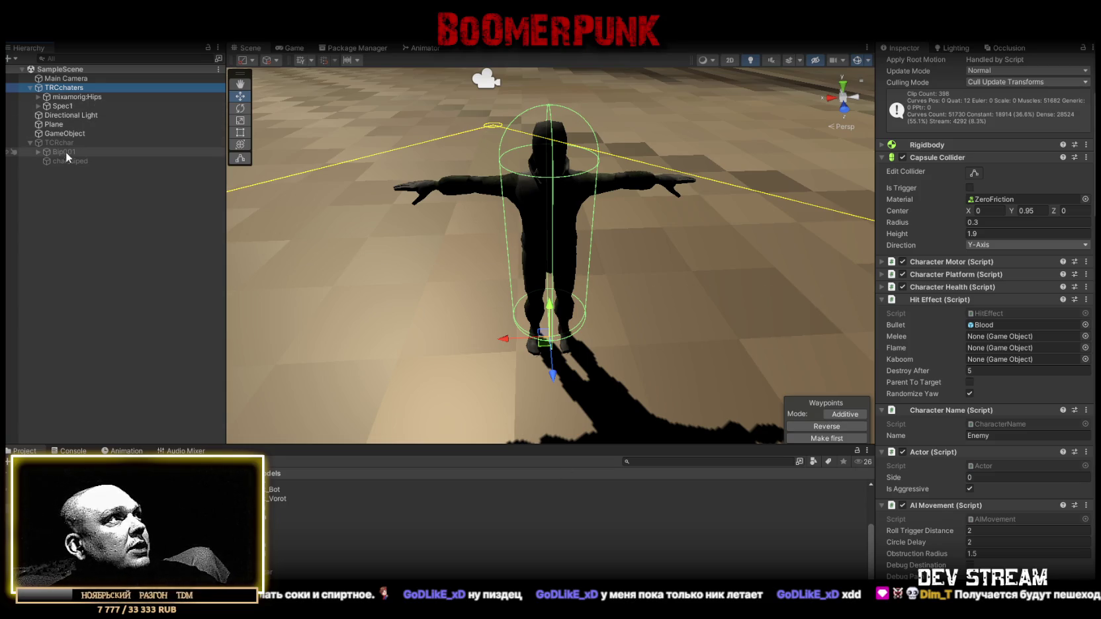
Expand Bip001 through Pelvis, Spine and the right arm bones to R Hand, then select Pistol (1)
left_click(38, 152)
left_click(46, 161)
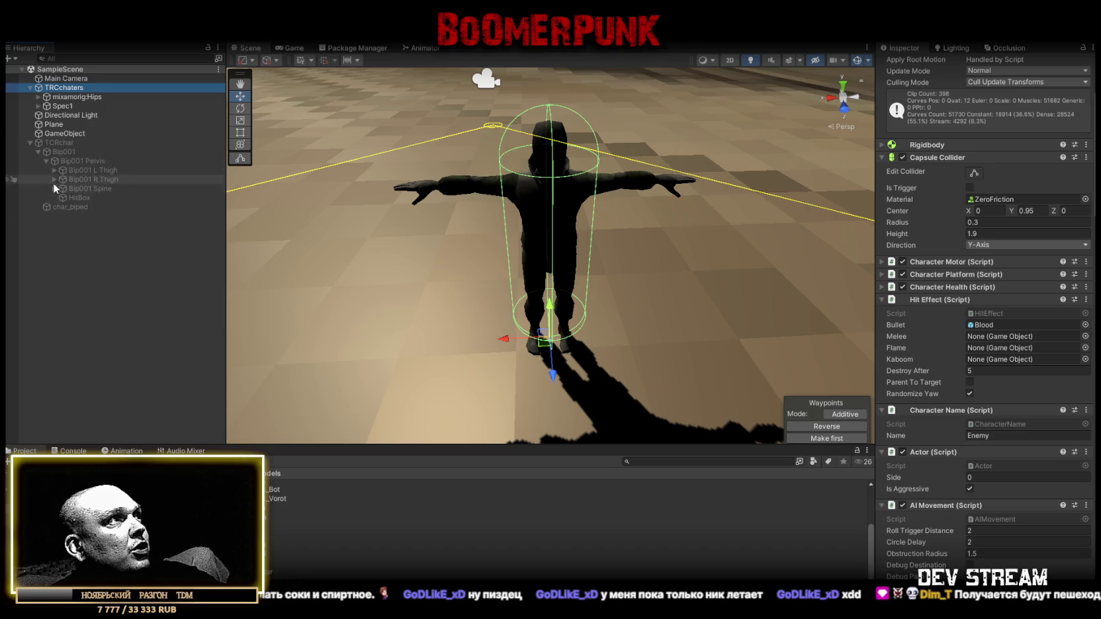
left_click(52, 188)
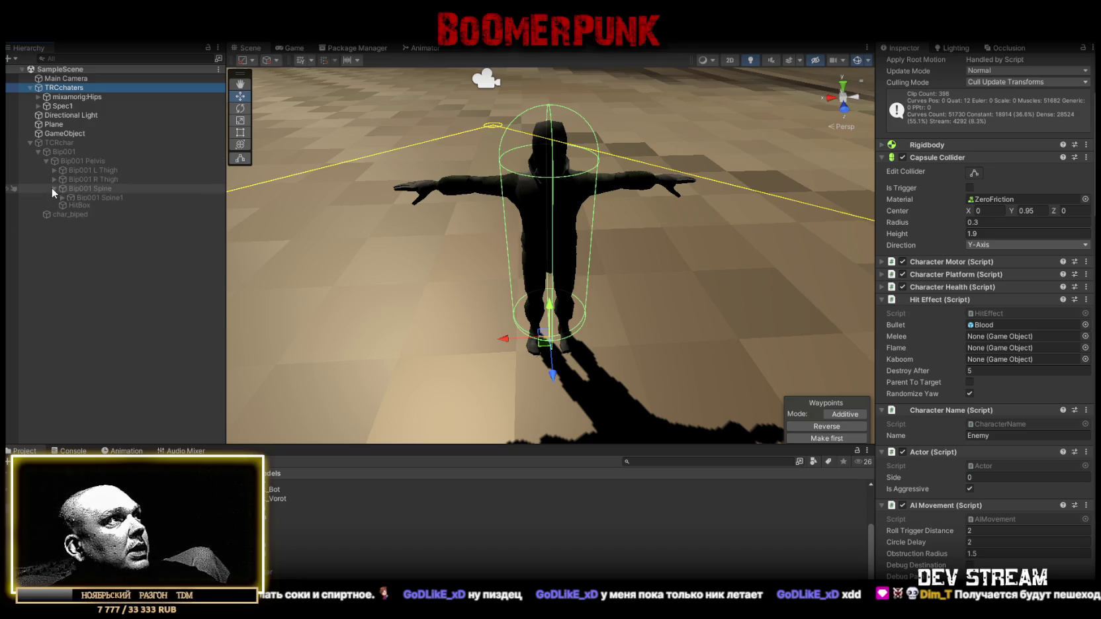
left_click(62, 197)
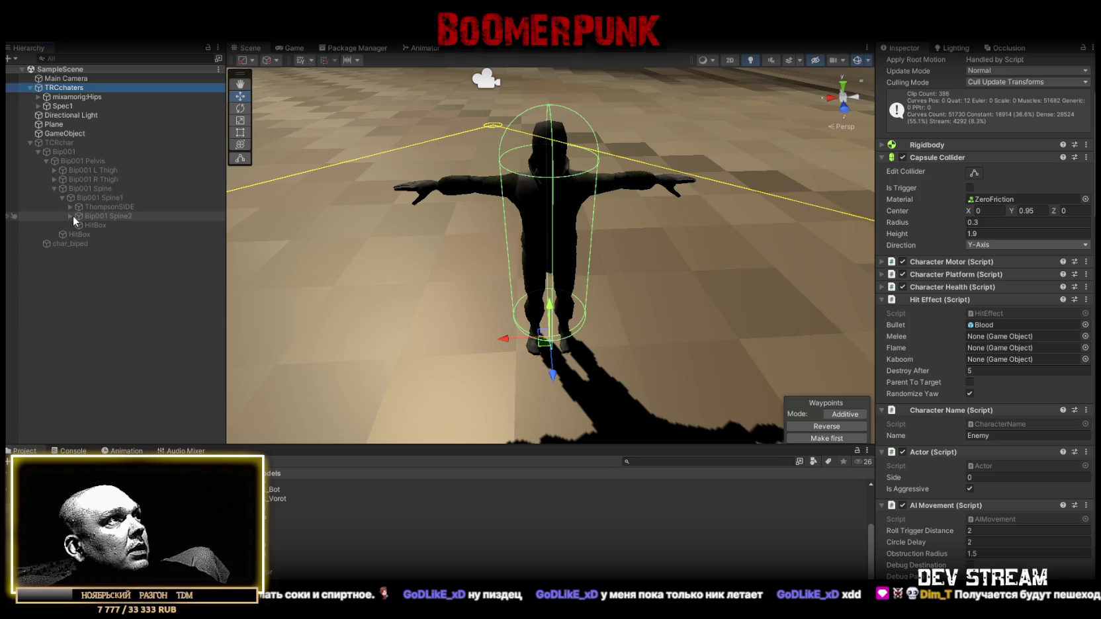
left_click(70, 216)
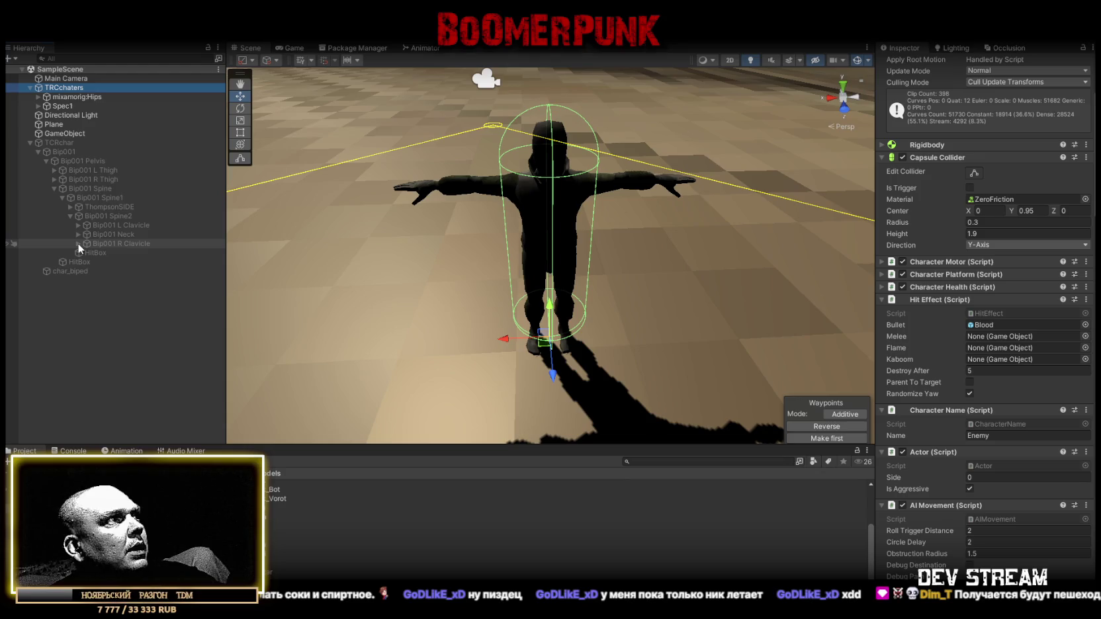
left_click(78, 244)
left_click(87, 253)
left_click(95, 262)
left_click(103, 271)
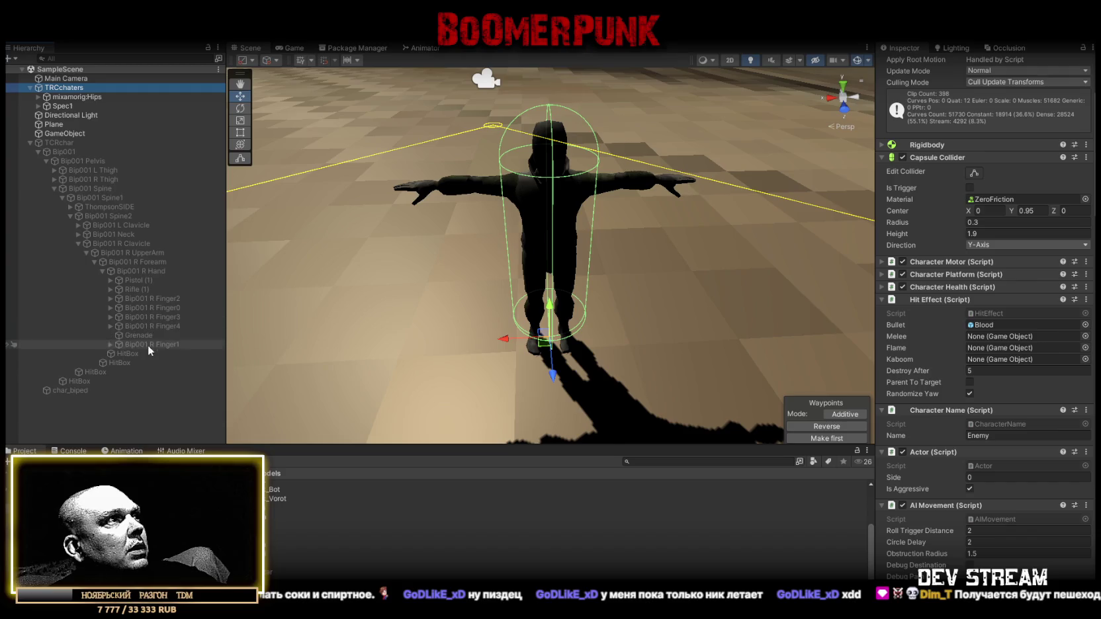
left_click(137, 279)
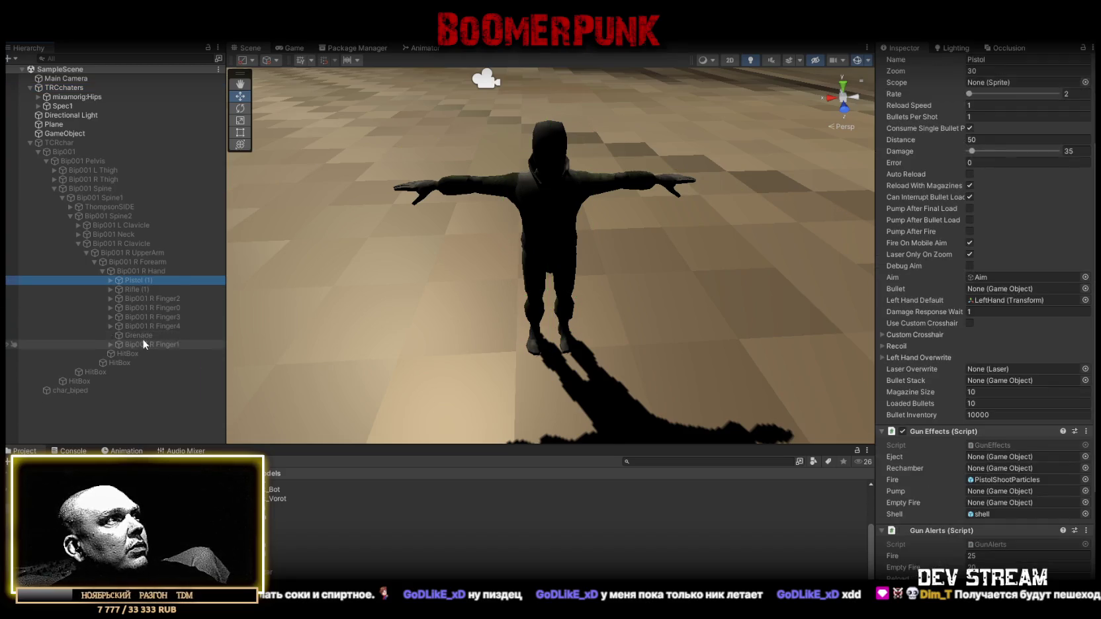
Create an empty GameObject under Bip001 R Hand
right_click(137, 273)
left_click(205, 317)
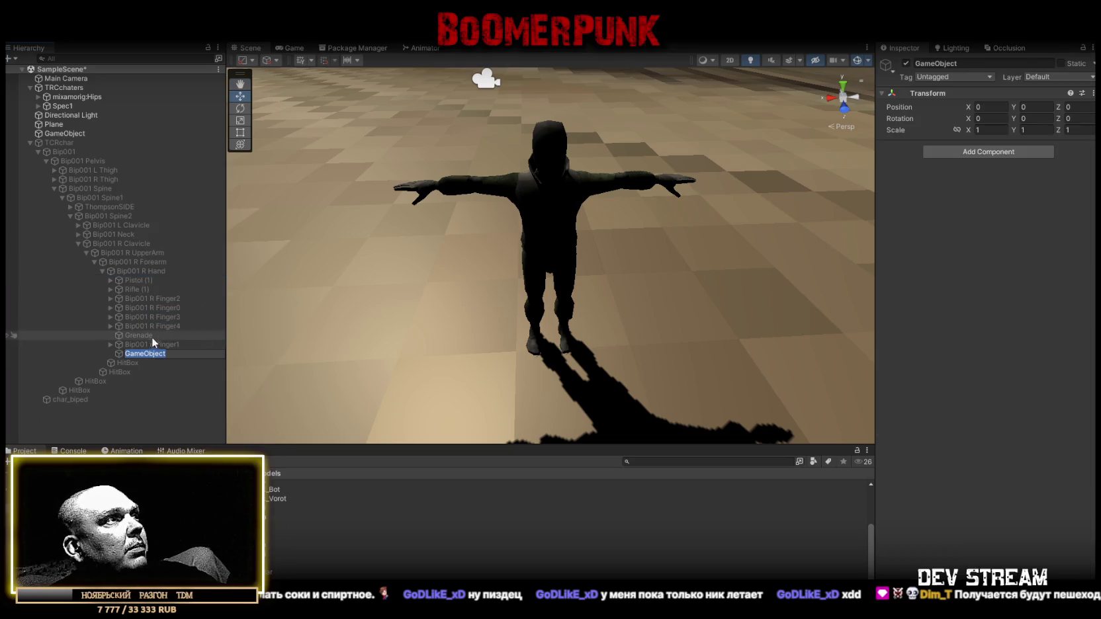
left_click(150, 345)
left_click(146, 279, "shift")
mouse_move(174, 330)
left_mouse_down()
mouse_move(149, 353)
mouse_move(153, 338)
left_mouse_up()
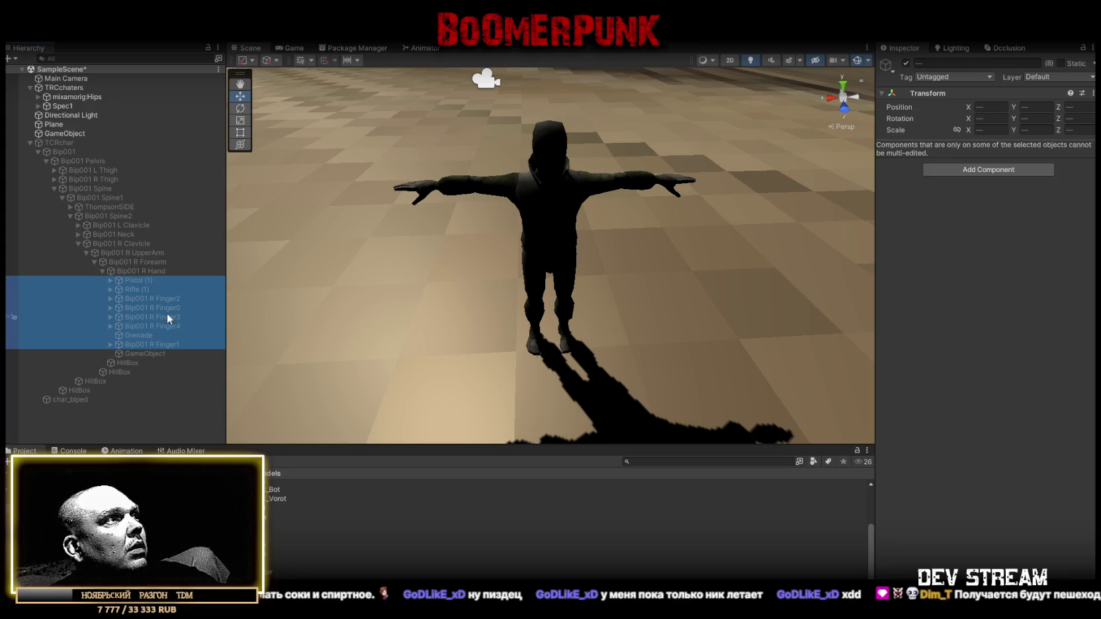
Move Pistol (1), Rifle (1) and Grenade into the new GameObject and drag it toward the Mixamo right hand
left_click(151, 282)
left_click(136, 289, "shift")
left_click(144, 336, "ctrl")
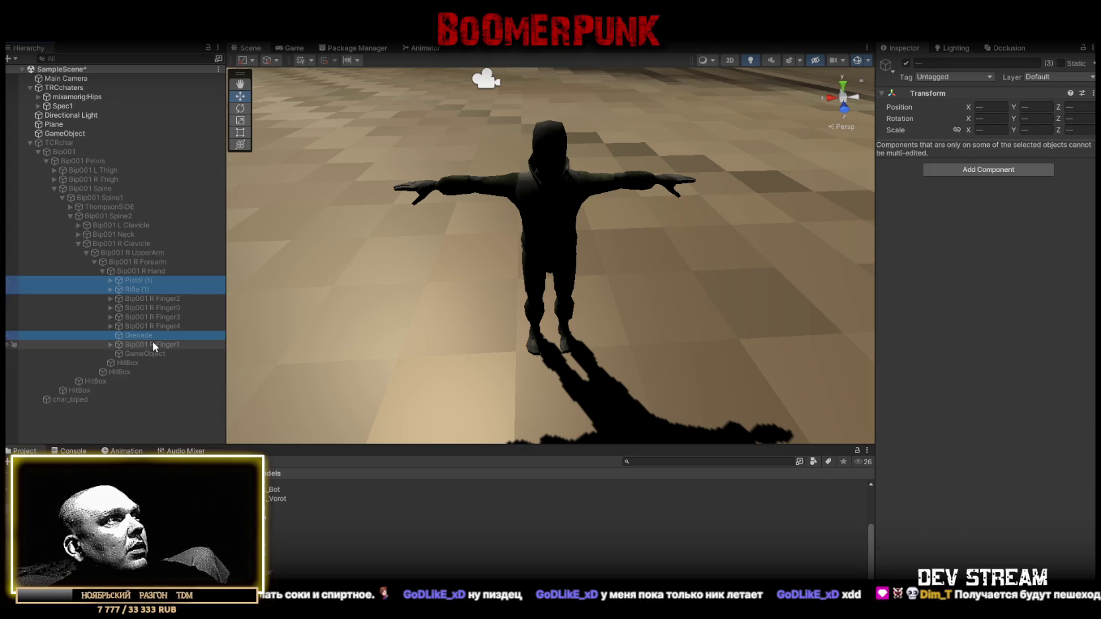
left_click_drag(147, 336, 142, 353)
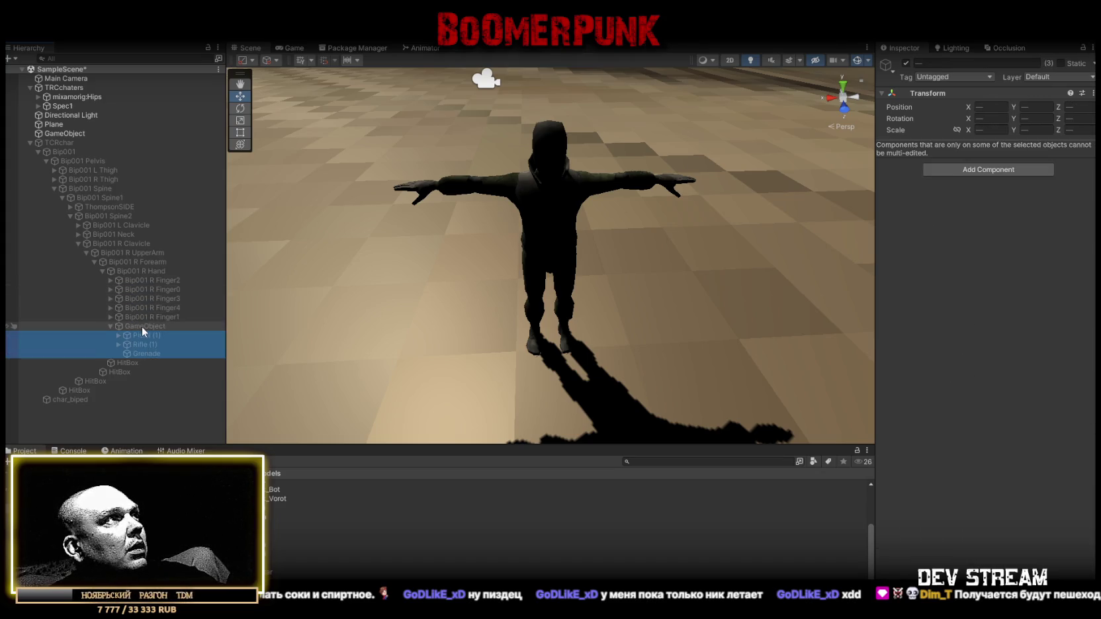
left_click(142, 326)
mouse_move(63, 88)
left_mouse_down()
mouse_move(107, 183)
mouse_move(97, 217)
mouse_move(140, 235)
left_mouse_up()
Place the group under mixamorig:RightHand and rename it WeaponsR
left_click(153, 289)
type("W")
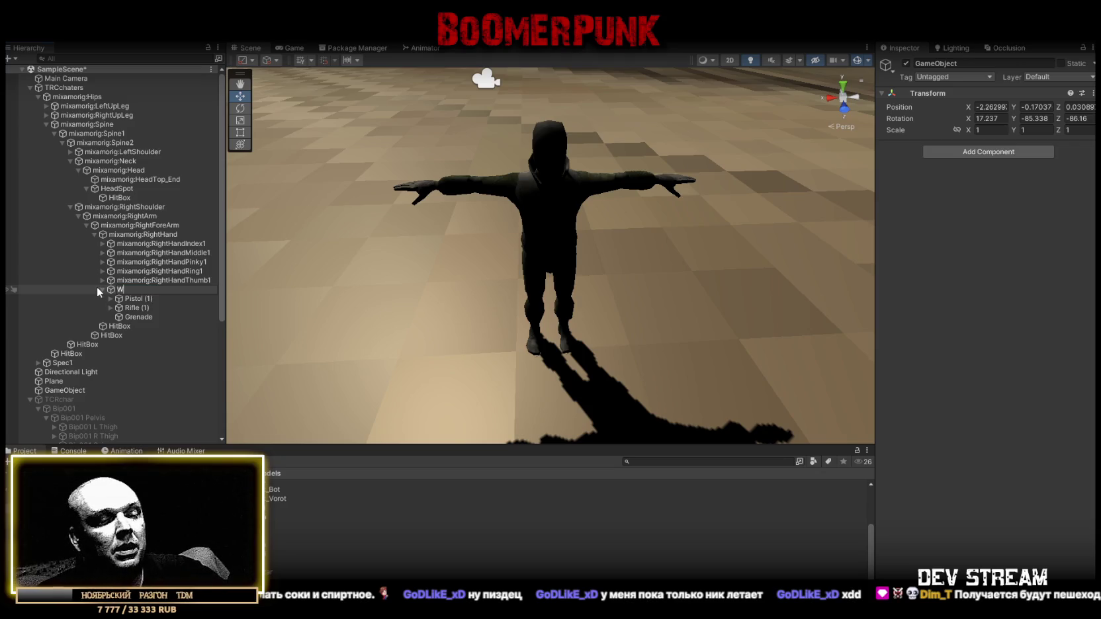
type("eapons")
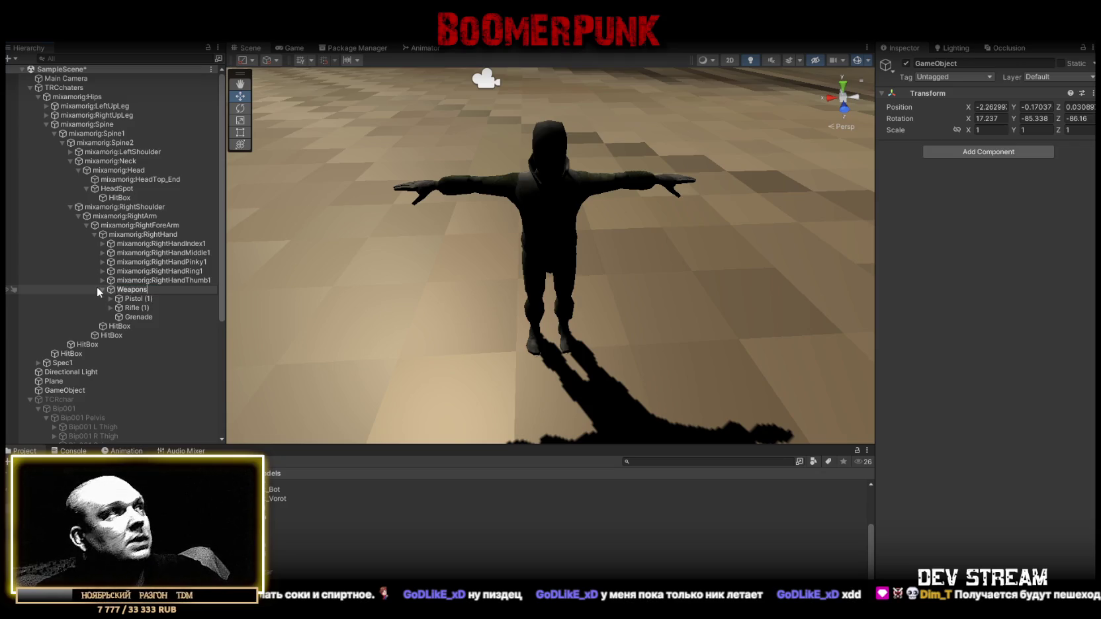
key("Return")
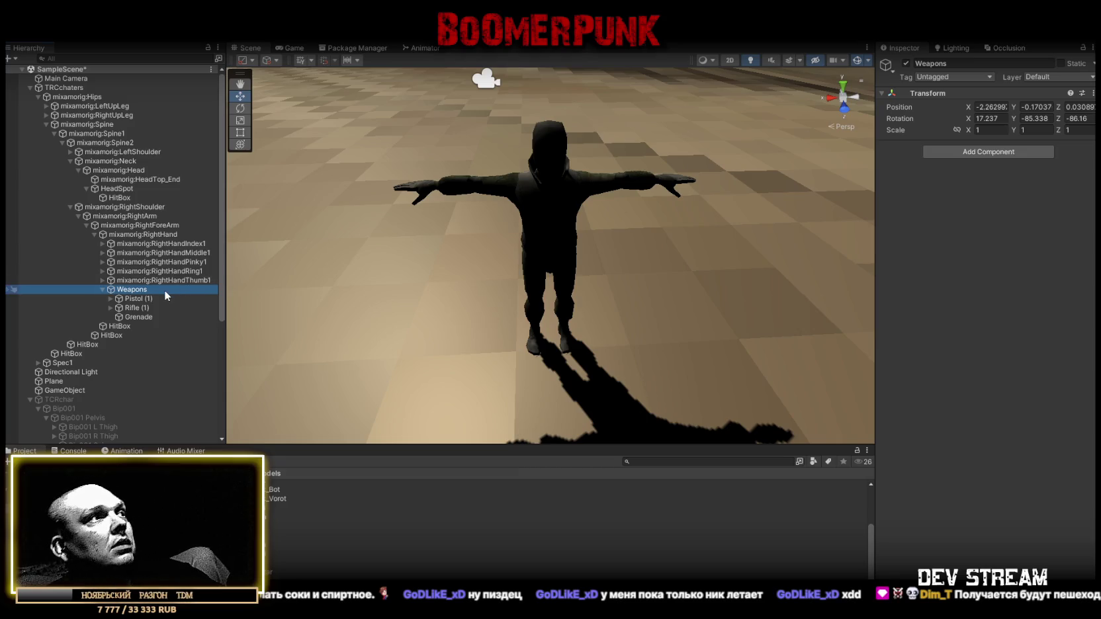
left_click(160, 289)
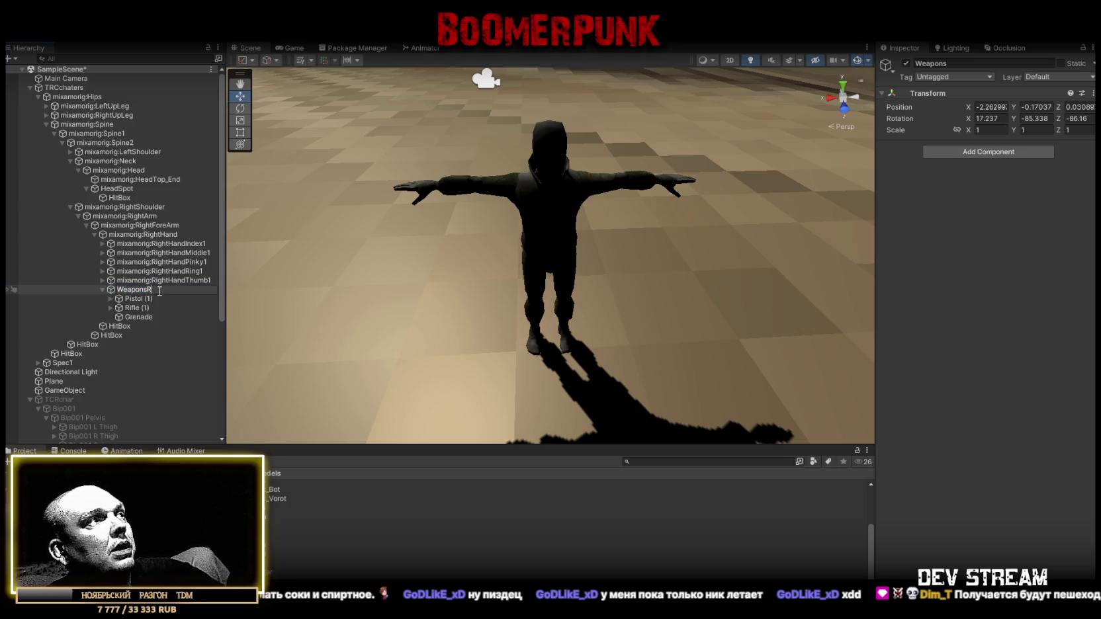
key("Return")
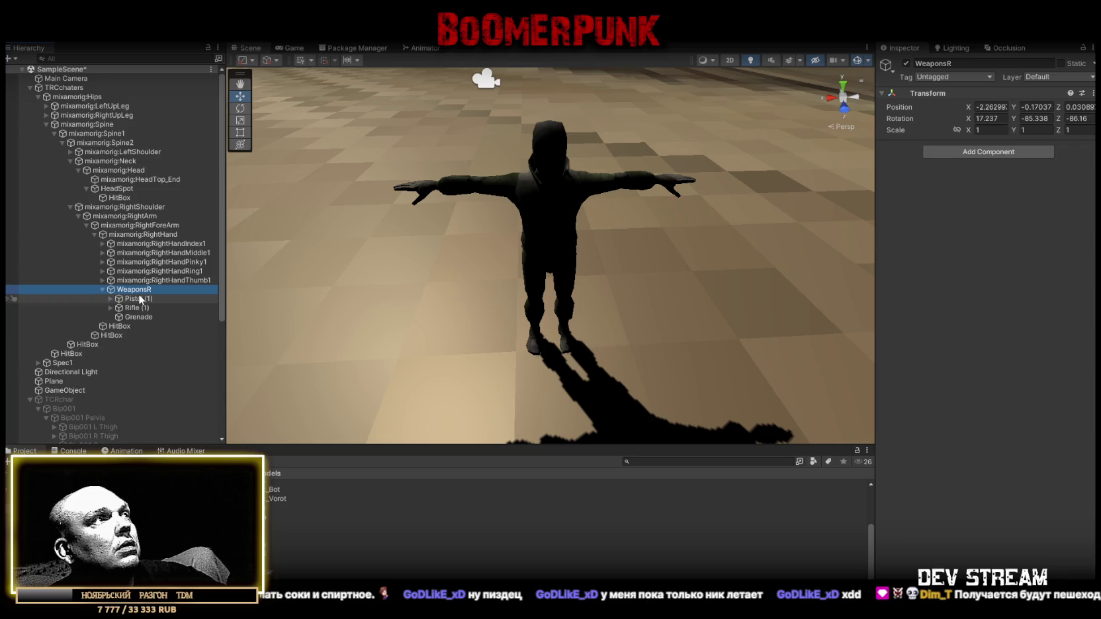
left_click(138, 317)
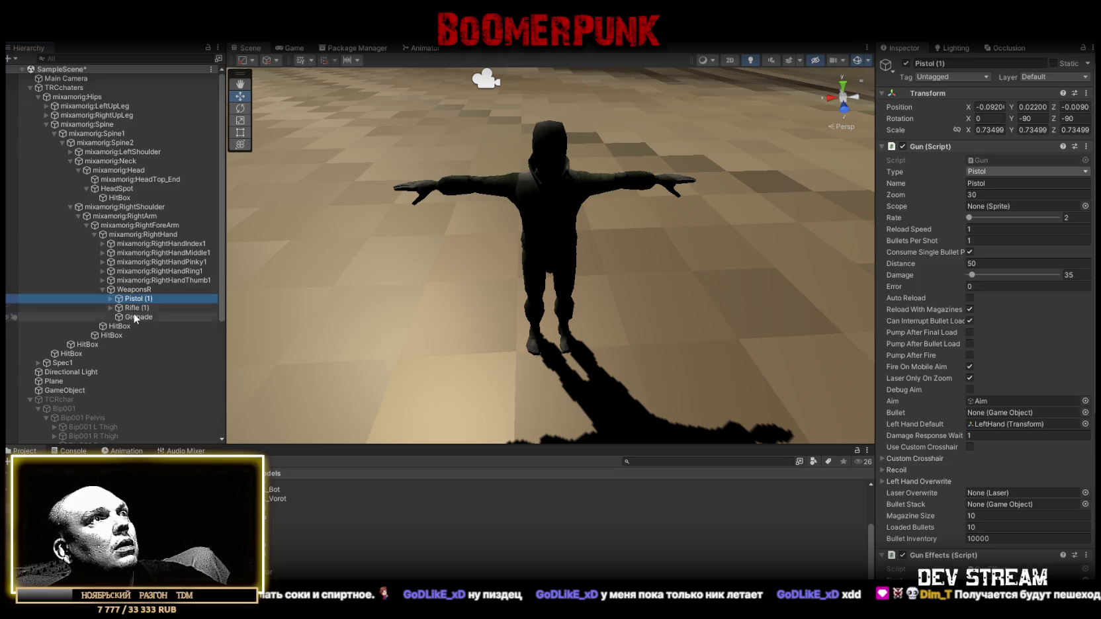
key("f")
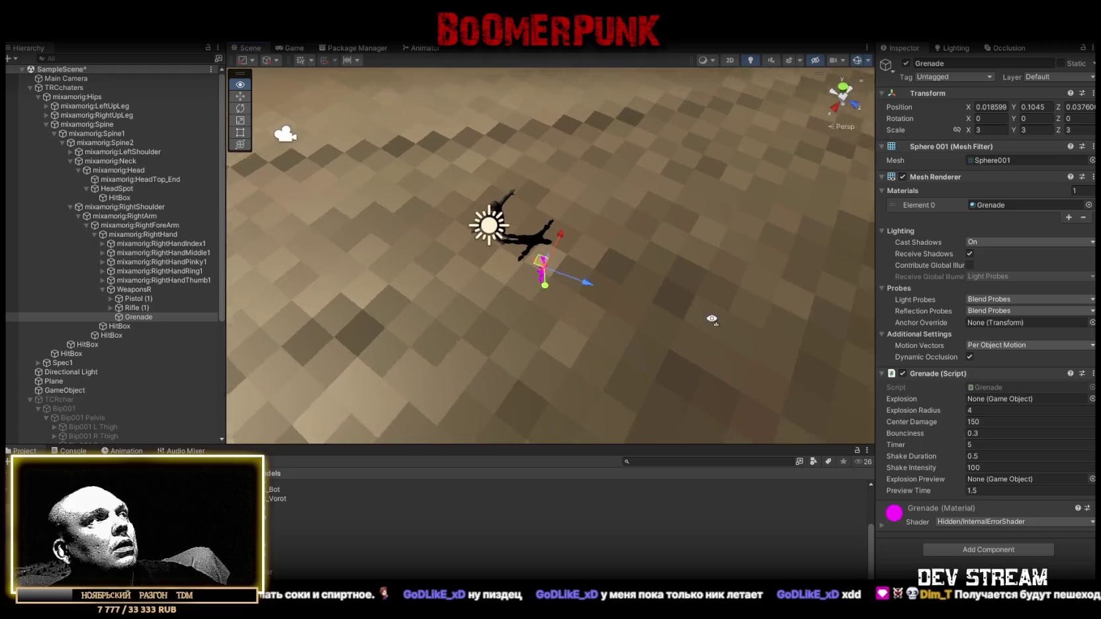
Set WeaponsR's Transform position and rotation X, Y and Z to 0
left_click(135, 289)
left_click(999, 108)
type("0")
left_click(990, 119)
type("0")
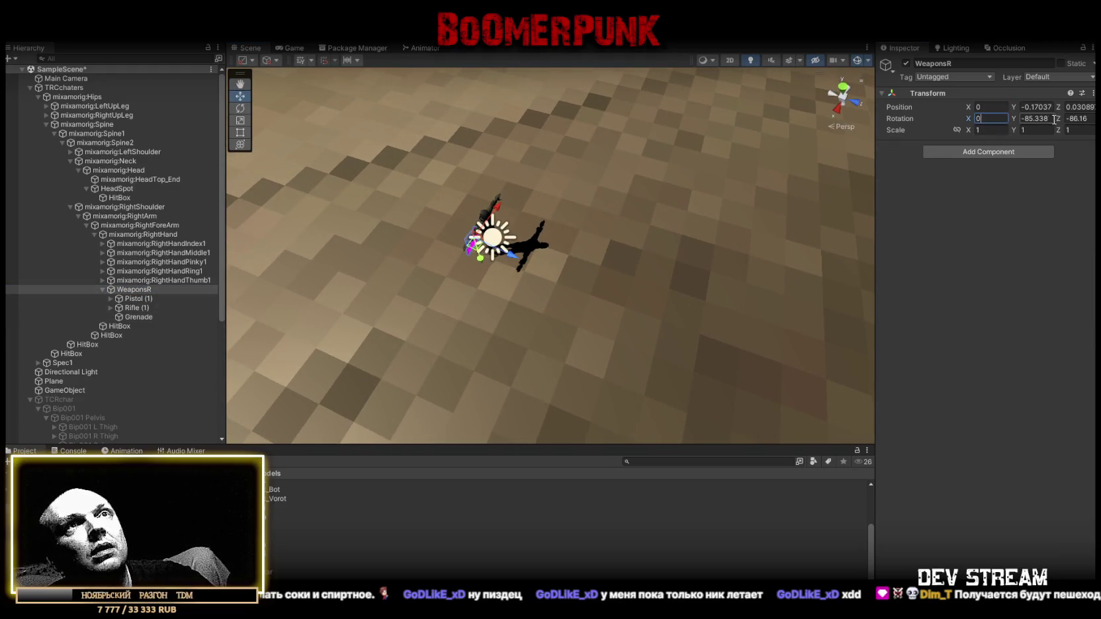
left_click(1036, 107)
type("0")
left_click(1079, 107)
type("0")
left_click(1035, 118)
type("0")
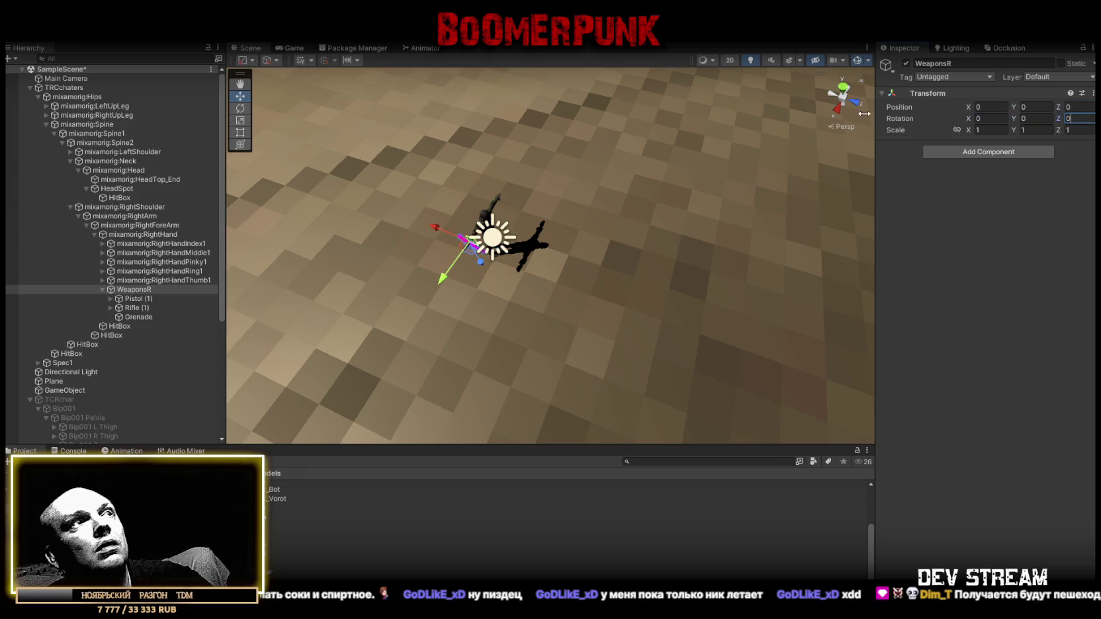
left_click_drag(661, 172, 606, 159)
scroll(590, 108, "up", 8)
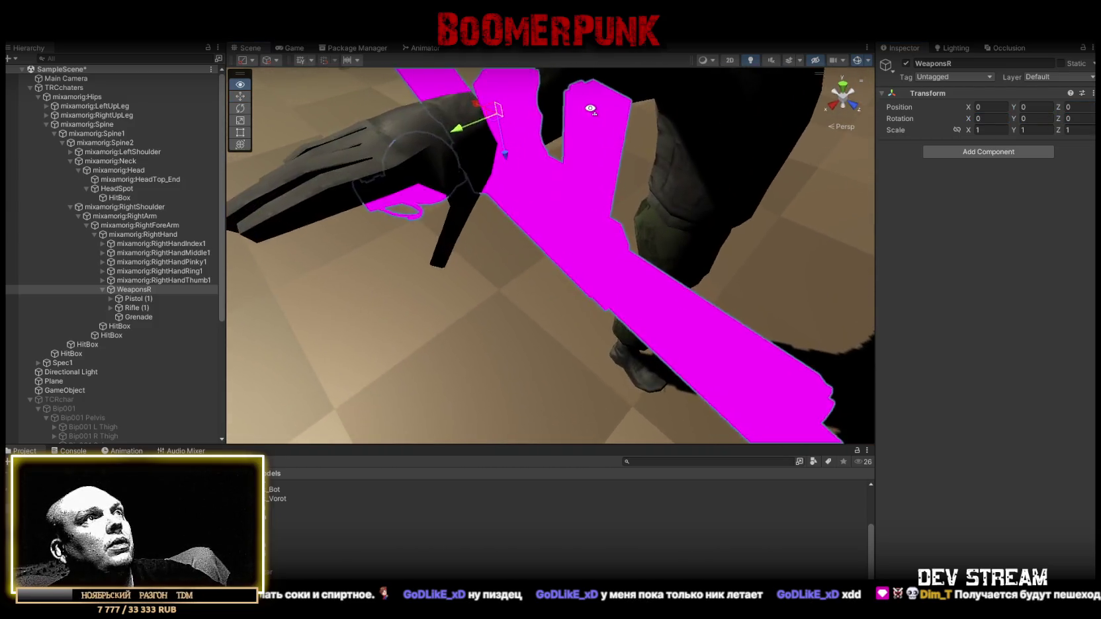
Select Pistol (1), Rifle (1) and Grenade and rotate them around the hand with the Rotate tool
scroll(590, 108, "down", 2)
left_click(135, 298)
left_click(138, 317, "shift")
mouse_move(563, 229)
left_mouse_down()
mouse_move(579, 232)
mouse_move(569, 225)
left_mouse_up()
key("e")
mouse_move(526, 171)
left_mouse_down()
mouse_move(569, 156)
mouse_move(653, 181)
mouse_move(672, 239)
mouse_move(454, 102)
mouse_move(139, 111)
left_mouse_up()
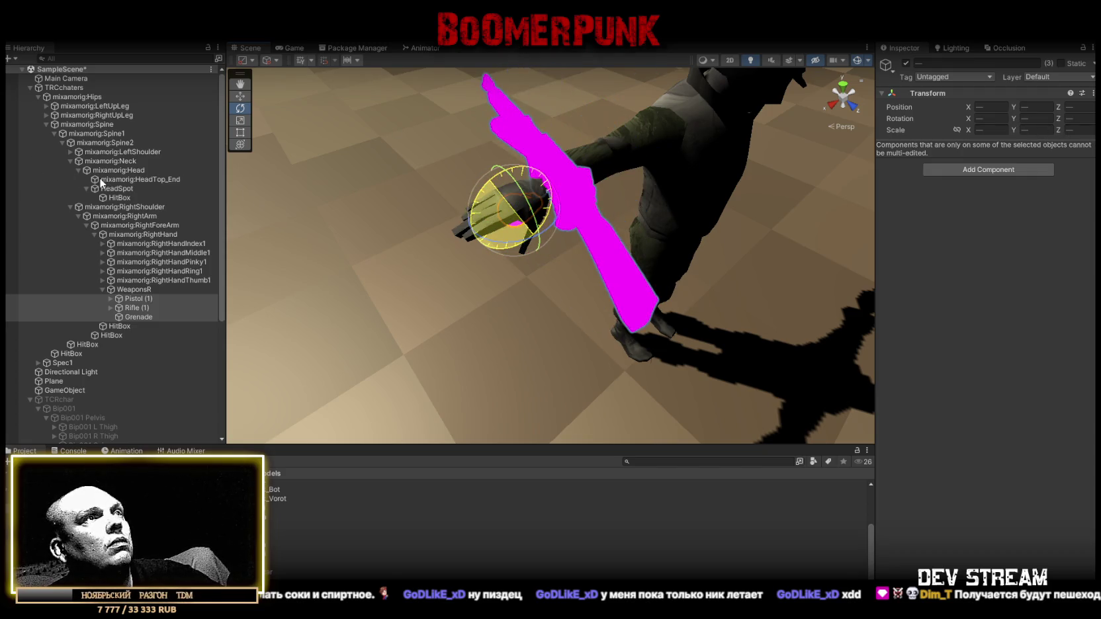
left_click_drag(100, 178, 407, 193)
Rotate the gun upright, undo an overshooting rotation, and orbit to check its fit in the hand
mouse_move(506, 249)
left_mouse_down()
mouse_move(622, 244)
mouse_move(474, 262)
mouse_move(375, 307)
left_mouse_up()
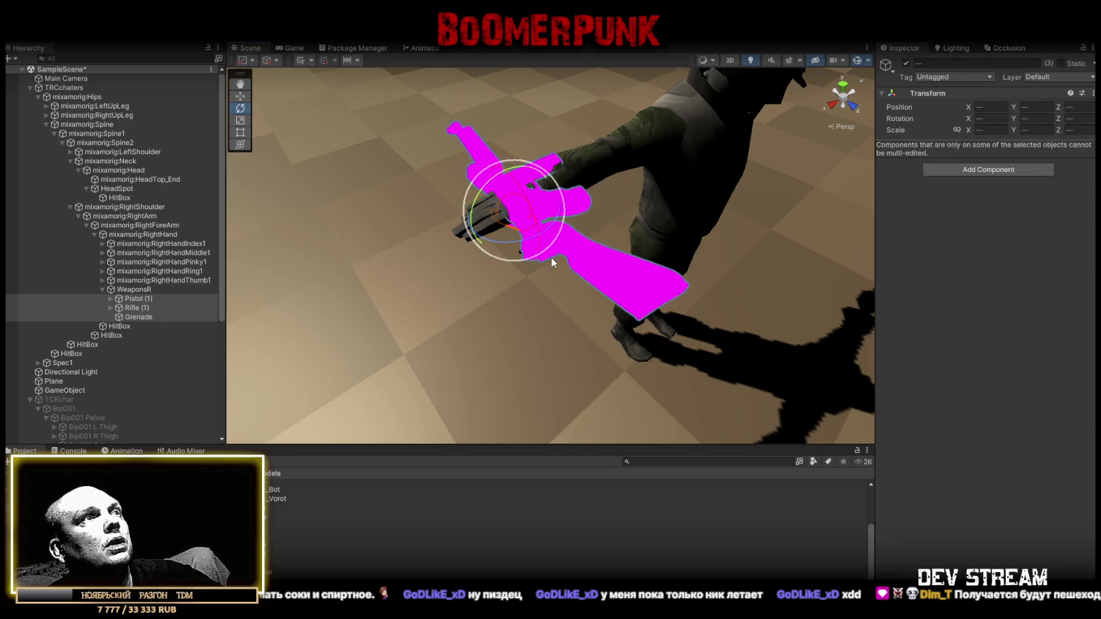
mouse_move(508, 239)
left_mouse_down()
mouse_move(655, 256)
mouse_move(492, 275)
mouse_move(517, 244)
mouse_move(557, 247)
mouse_move(506, 259)
left_mouse_up()
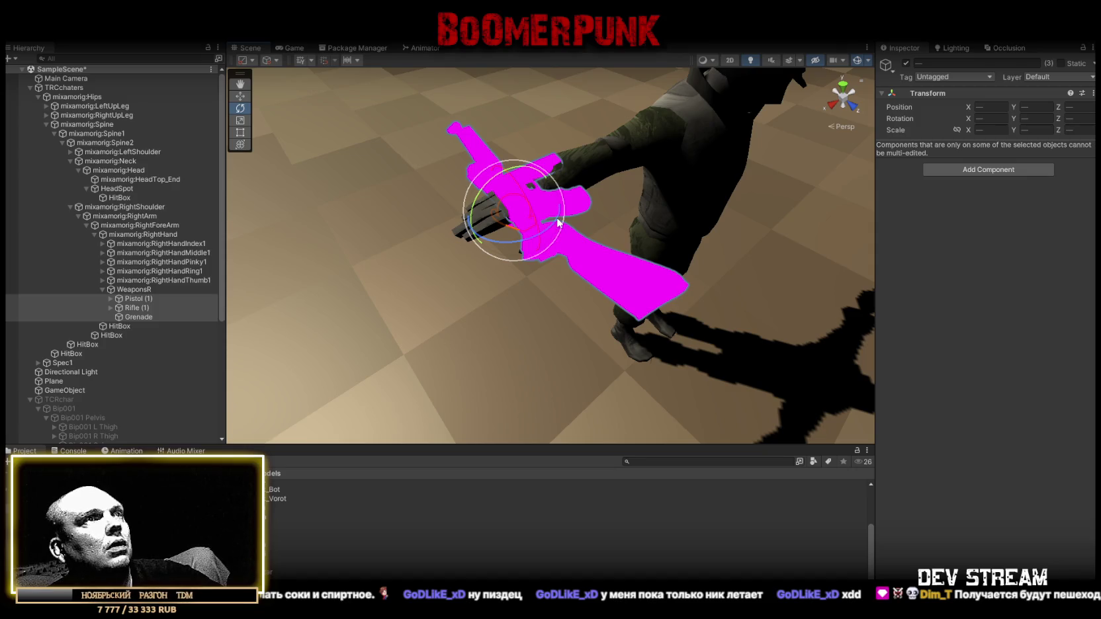
mouse_move(571, 227)
left_mouse_down("alt")
mouse_move(504, 239)
mouse_move(729, 217)
mouse_move(715, 218)
left_mouse_up("alt")
mouse_move(604, 206)
left_mouse_down()
mouse_move(679, 217)
mouse_move(778, 198)
mouse_move(739, 186)
left_mouse_up()
key("ctrl+z")
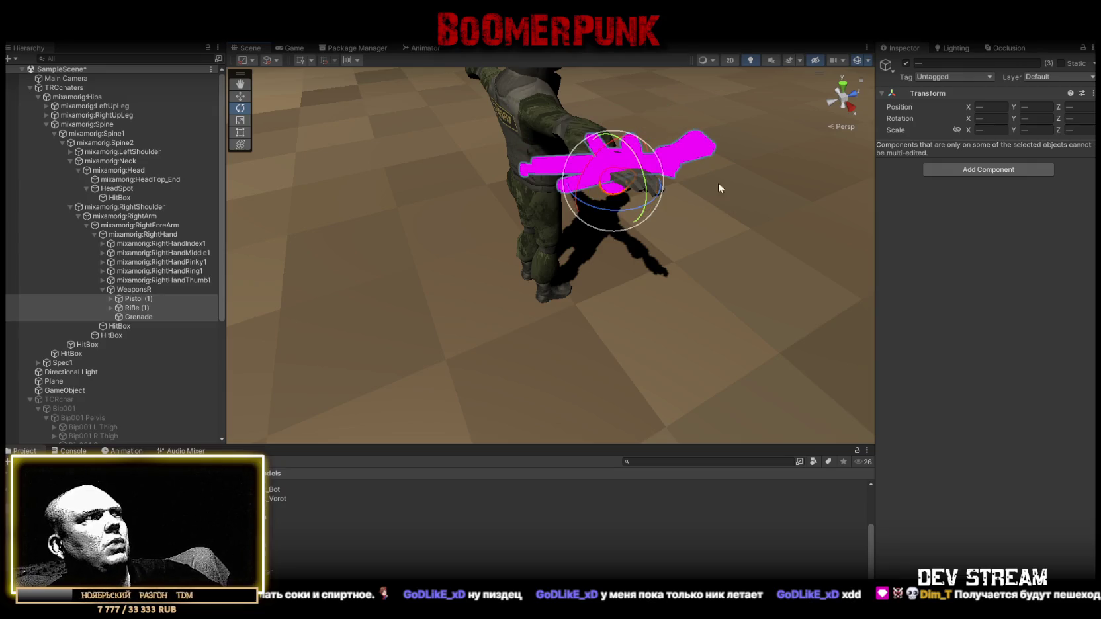
mouse_move(582, 255)
left_mouse_down("alt")
mouse_move(715, 224)
mouse_move(717, 273)
left_mouse_up("alt")
mouse_move(589, 270)
left_mouse_down("alt")
mouse_move(800, 250)
mouse_move(678, 220)
mouse_move(654, 268)
mouse_move(477, 246)
left_mouse_up("alt")
left_click(138, 298)
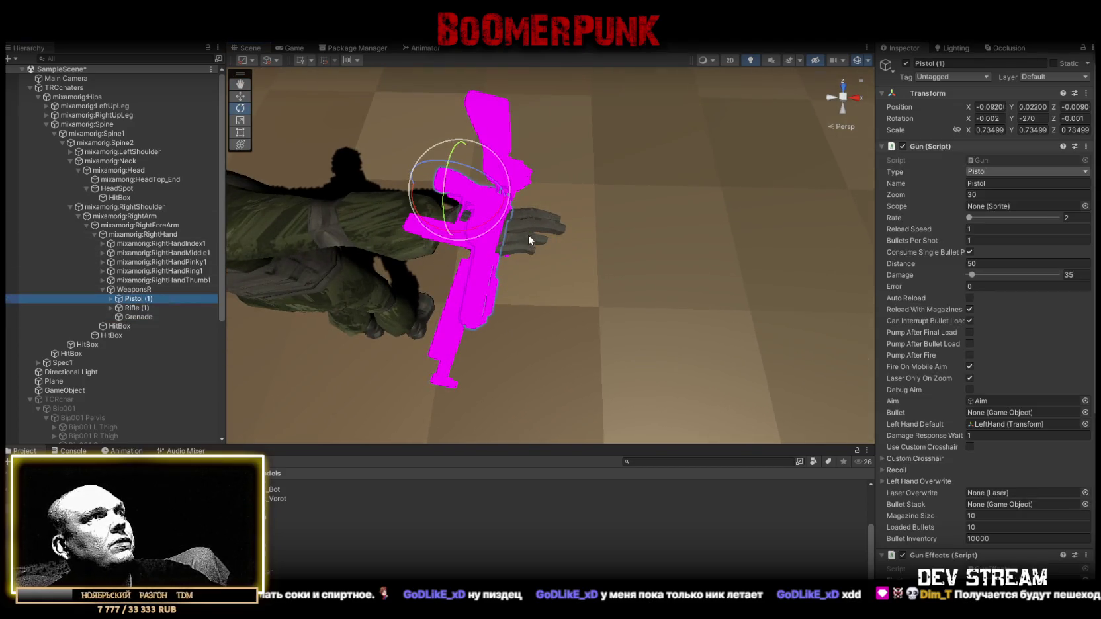
Set the position of Pistol (1), Rifle (1) and Grenade to 0, 0, 0
left_click_drag(477, 221, 596, 226)
mouse_move(667, 246)
left_mouse_down("alt")
mouse_move(761, 252)
mouse_move(596, 255)
left_mouse_up("alt")
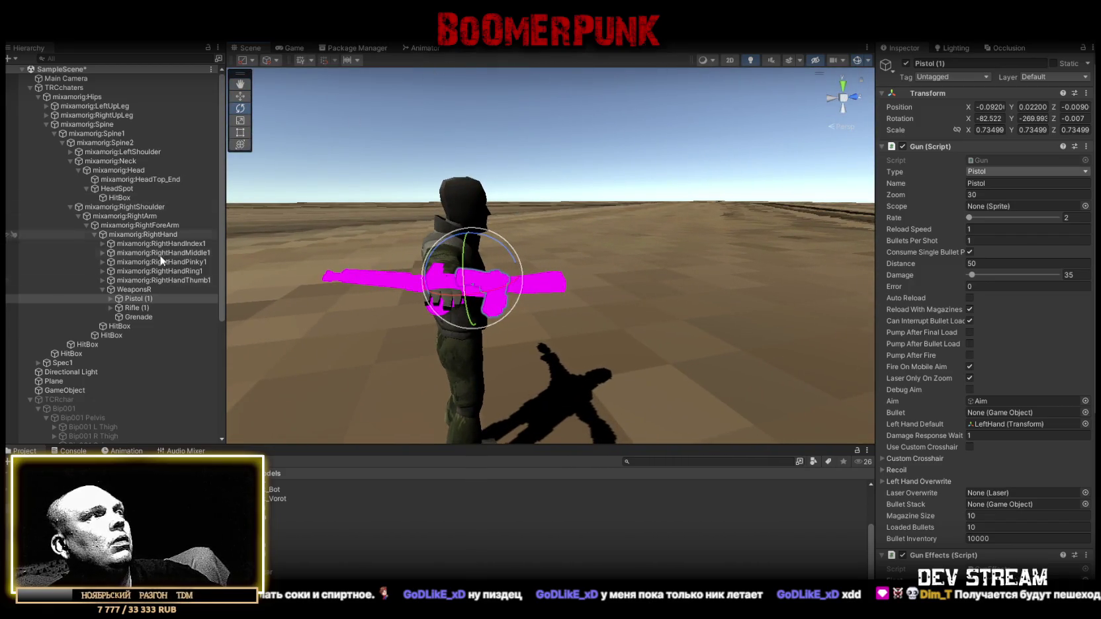
left_click(133, 317, "shift")
left_click(997, 106)
type("0")
key("Tab")
type("0")
left_click(1078, 107)
Set the weapons' rotation to X 0, Y 90, Z 90
type("00")
key("Tab")
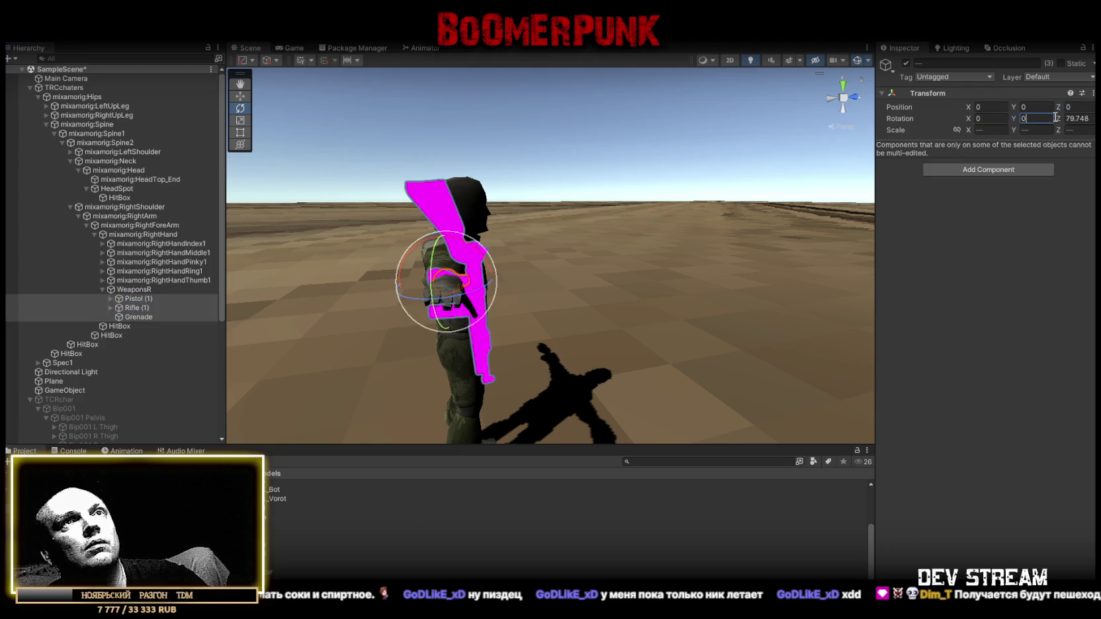
type("0")
key("Tab")
type("0")
mouse_move(516, 166)
left_mouse_down()
mouse_move(732, 199)
mouse_move(774, 225)
left_mouse_up()
left_click(1037, 118)
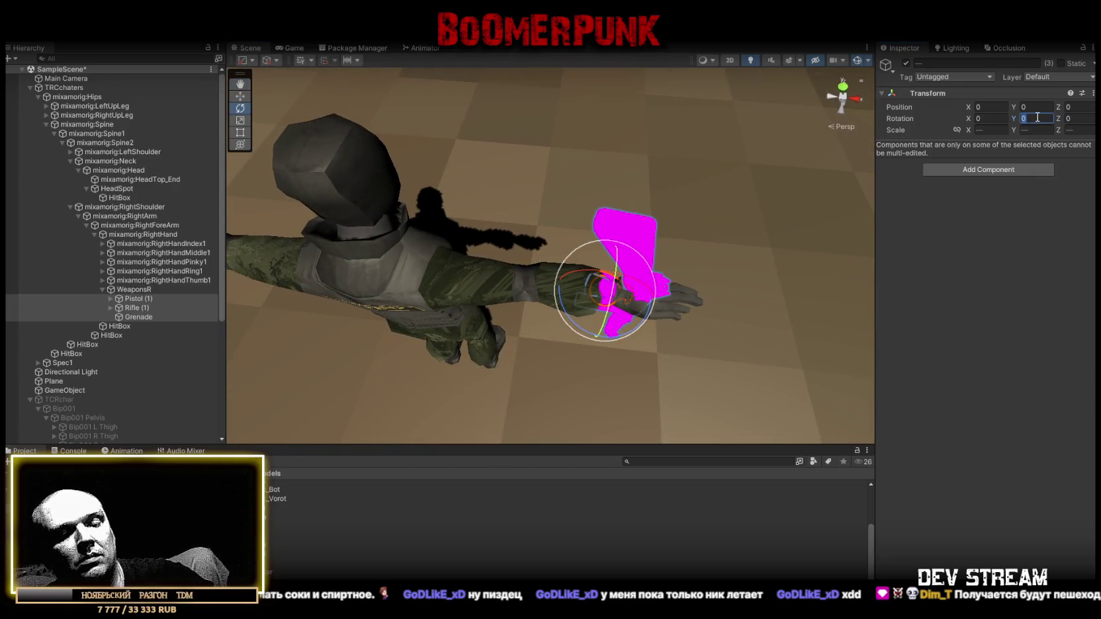
type("90")
left_click(1067, 119)
type("90")
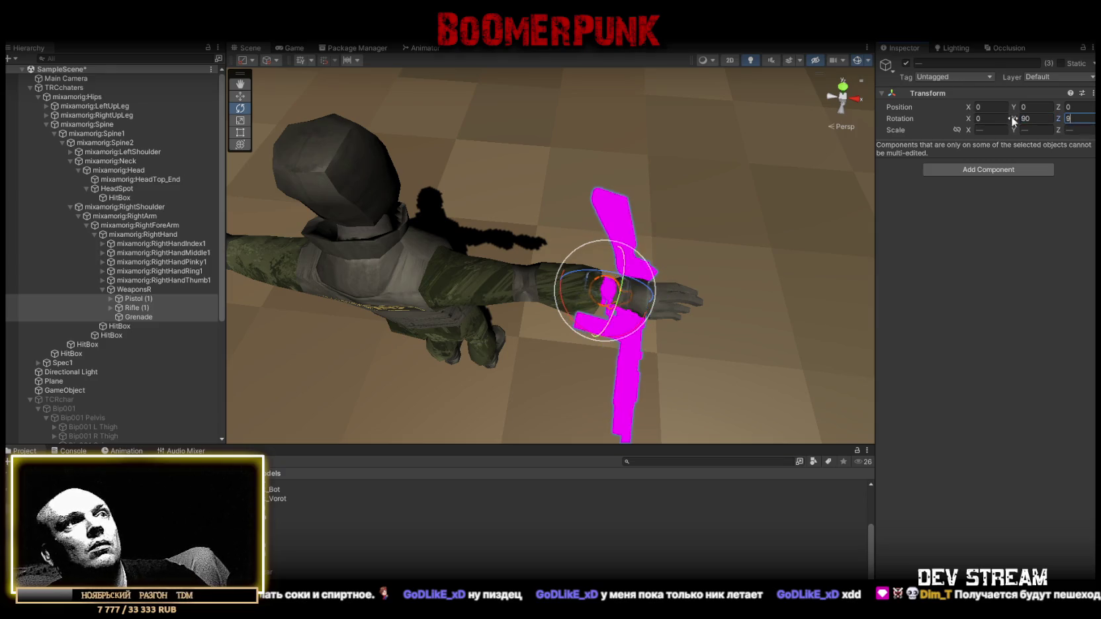